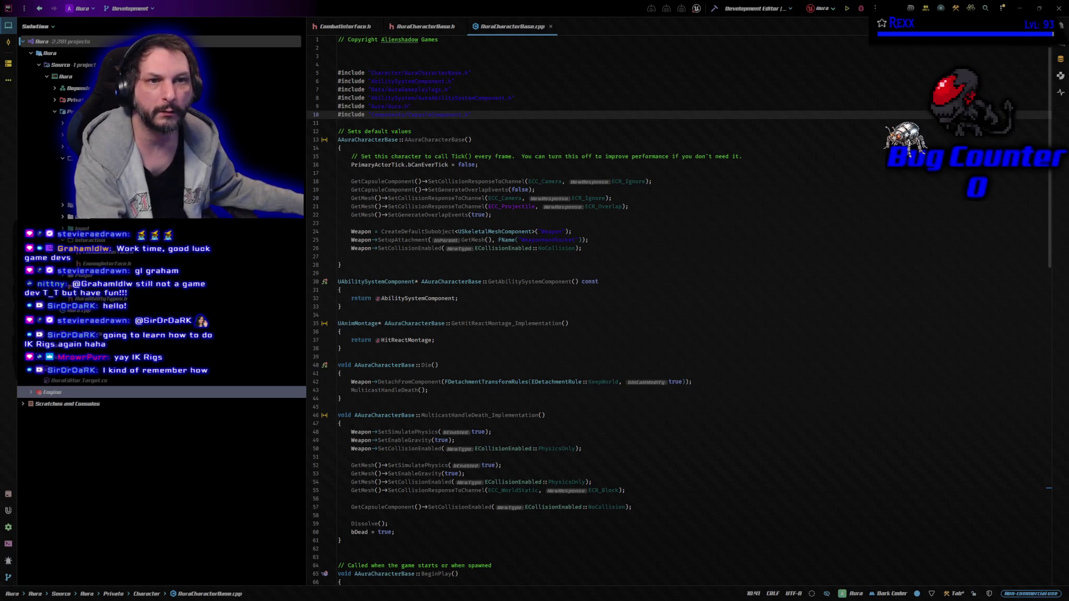
- Bring the Chrome window with the IK Rig Editor documentation in front of Rider
key(alt+Tab)
scroll(465, 309, down, 1)
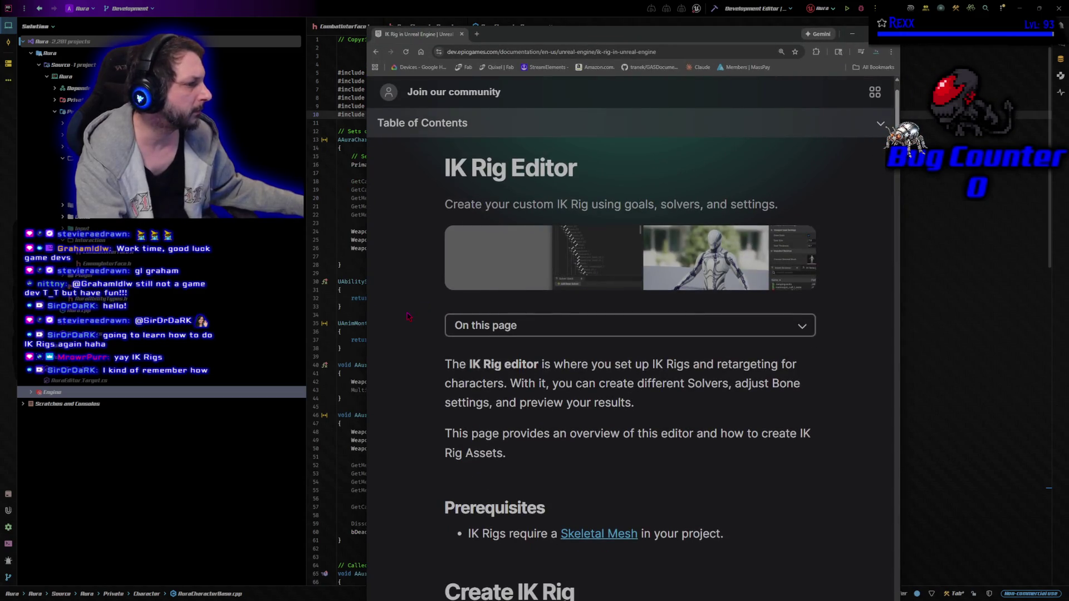
- Read down the IK Rig docs past Create IK Rig, IK Goals and IK Goal Properties to Solvers
scroll(408, 316, down, 7)
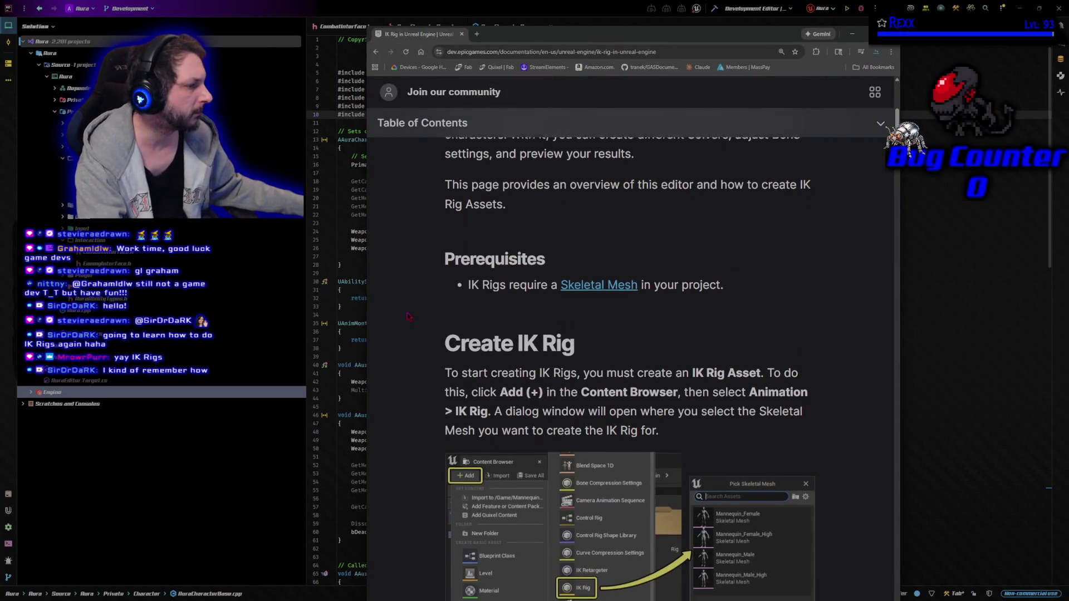
scroll(408, 316, down, 12)
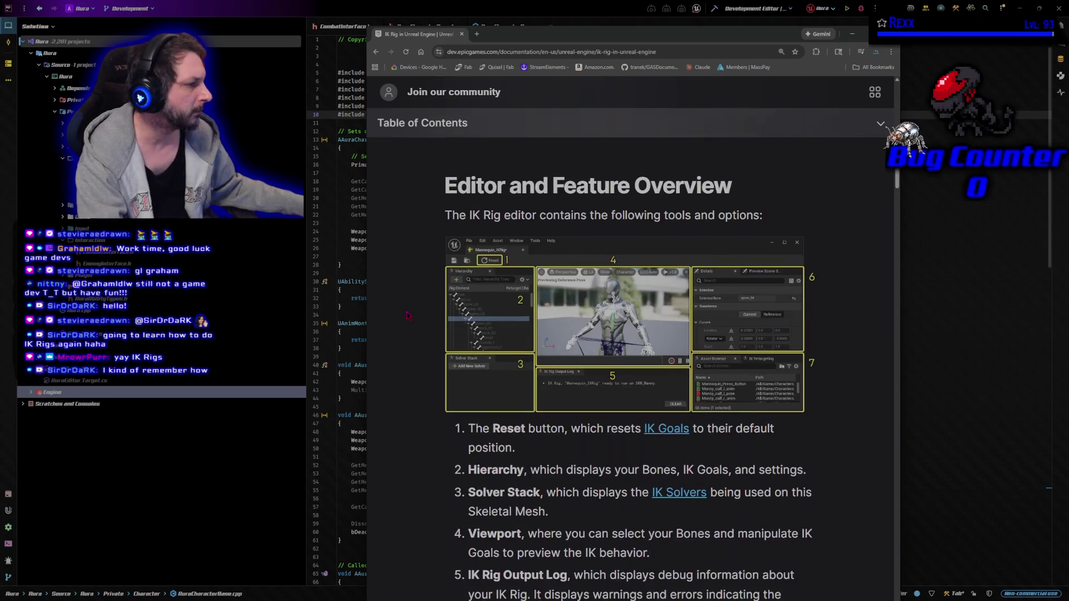
scroll(408, 315, down, 8)
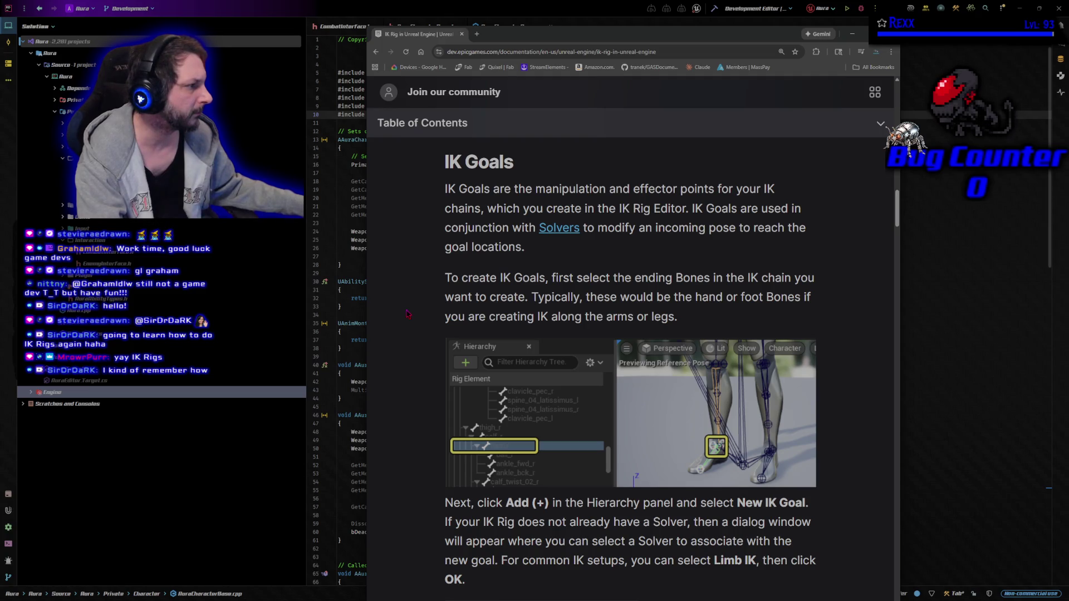
scroll(407, 315, down, 13)
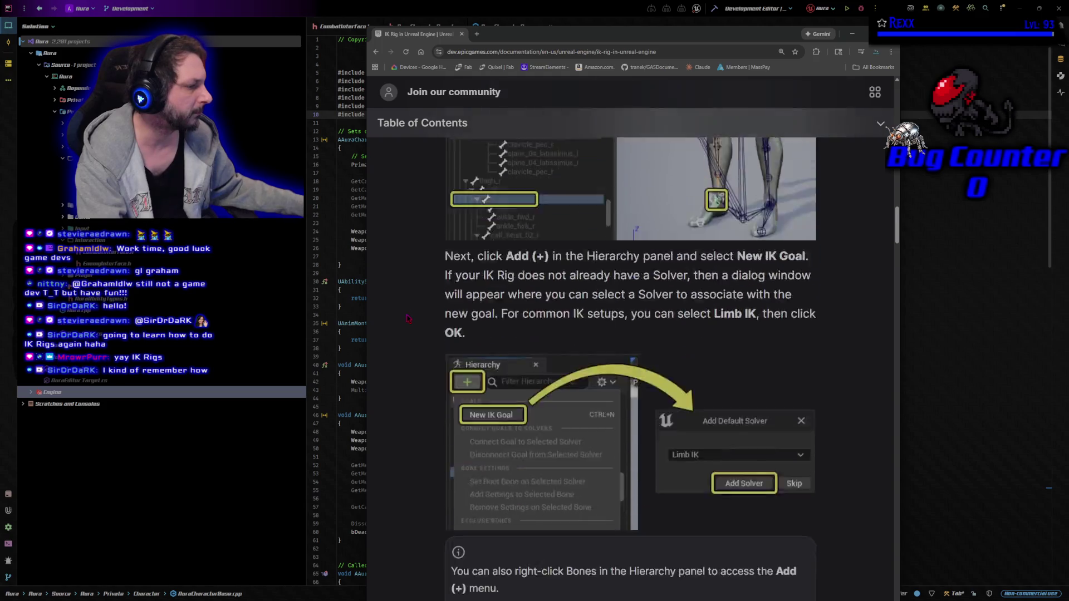
scroll(407, 320, down, 4)
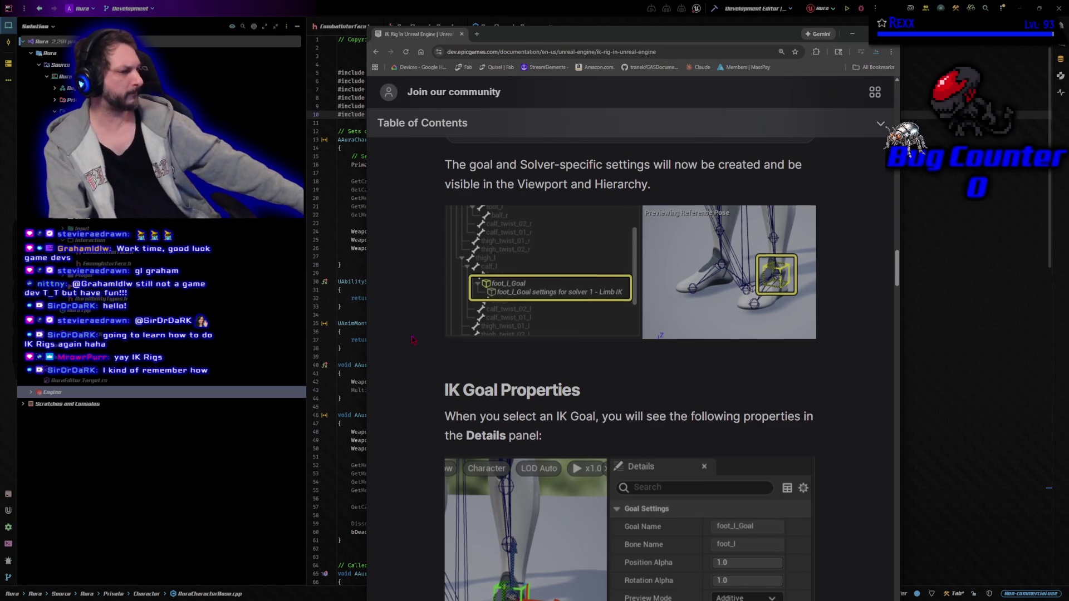
scroll(412, 349, down, 10)
scroll(412, 348, down, 3)
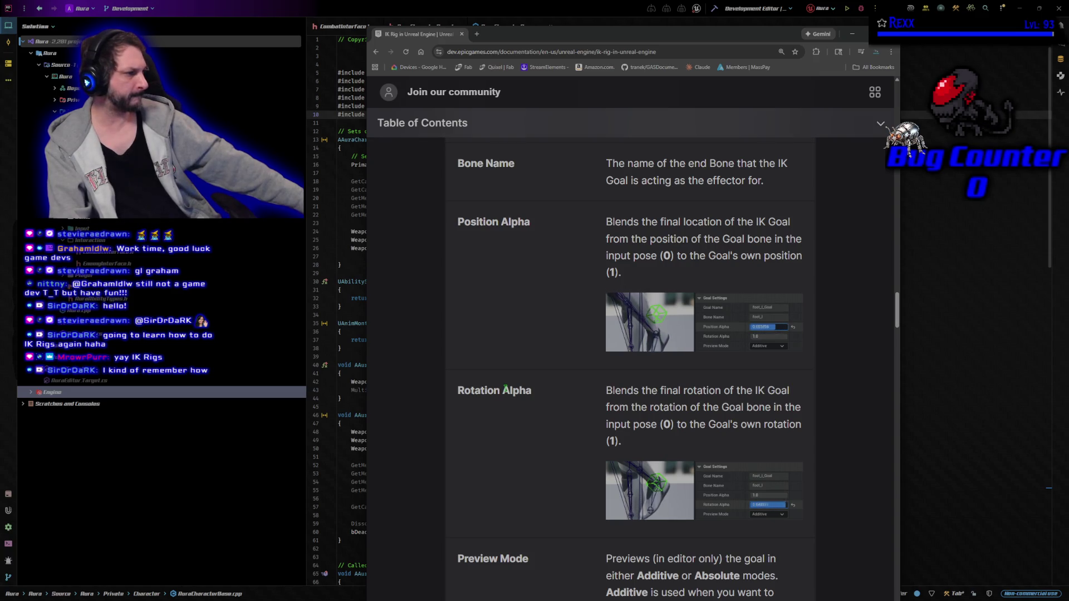
scroll(506, 395, down, 5)
scroll(506, 405, down, 4)
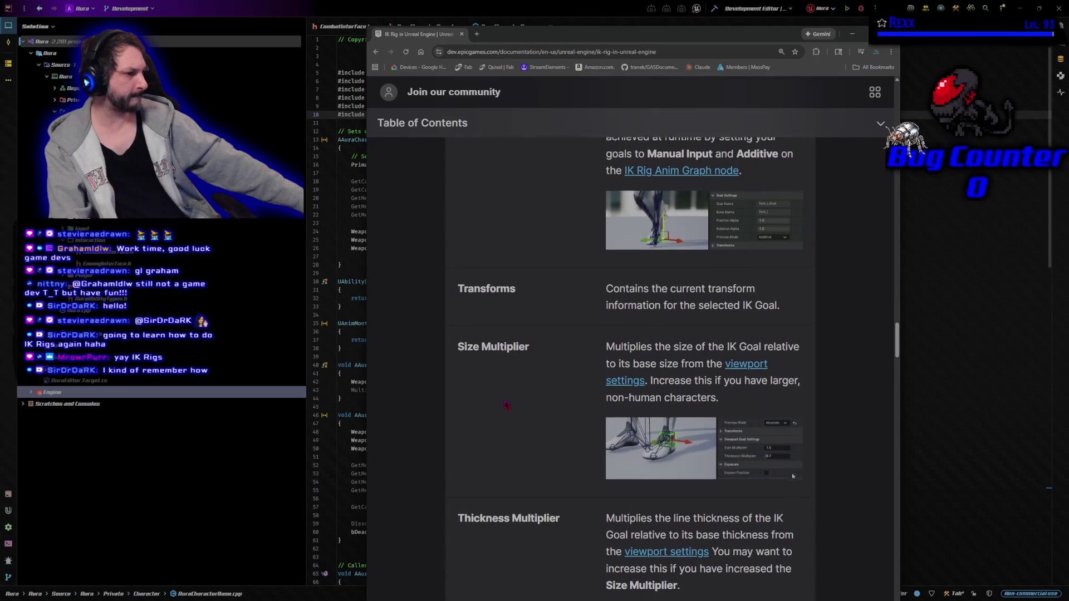
scroll(506, 404, down, 4)
scroll(506, 404, down, 3)
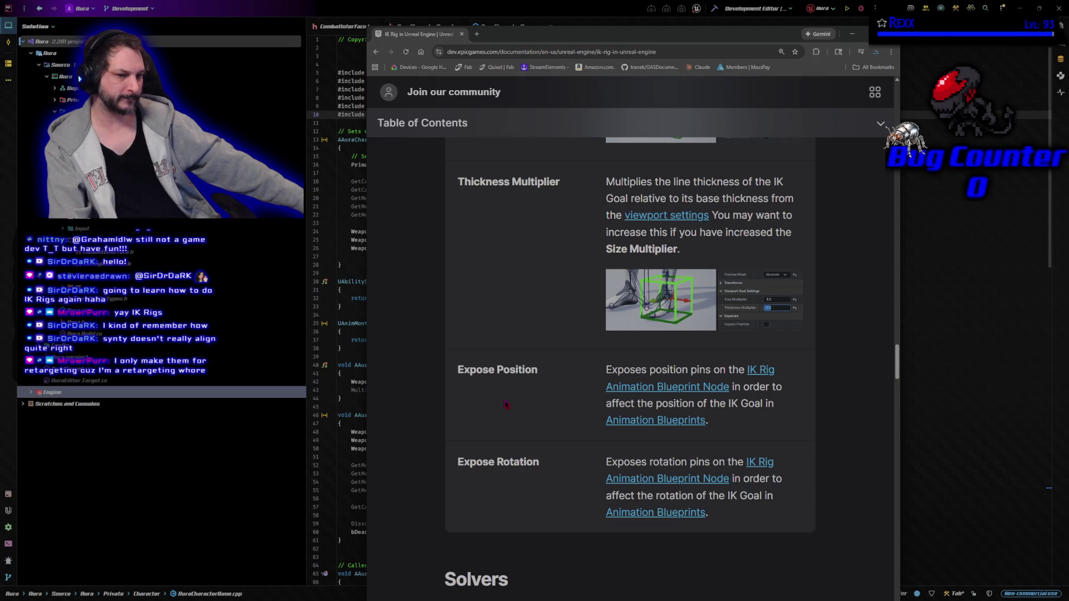
scroll(505, 405, down, 3)
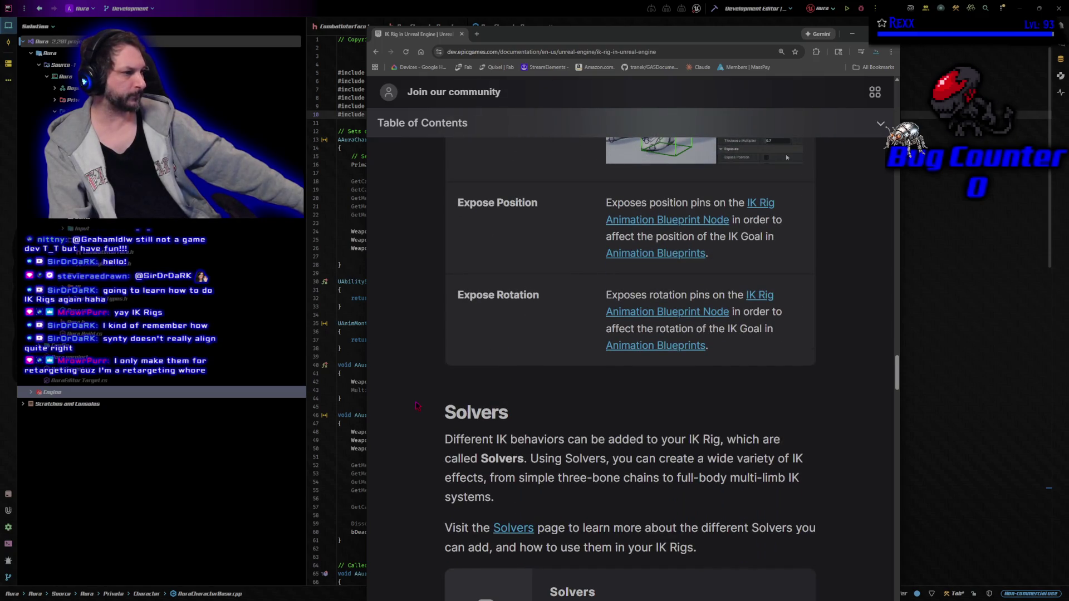
scroll(506, 405, up, 4)
scroll(416, 406, down, 1)
scroll(416, 406, down, 10)
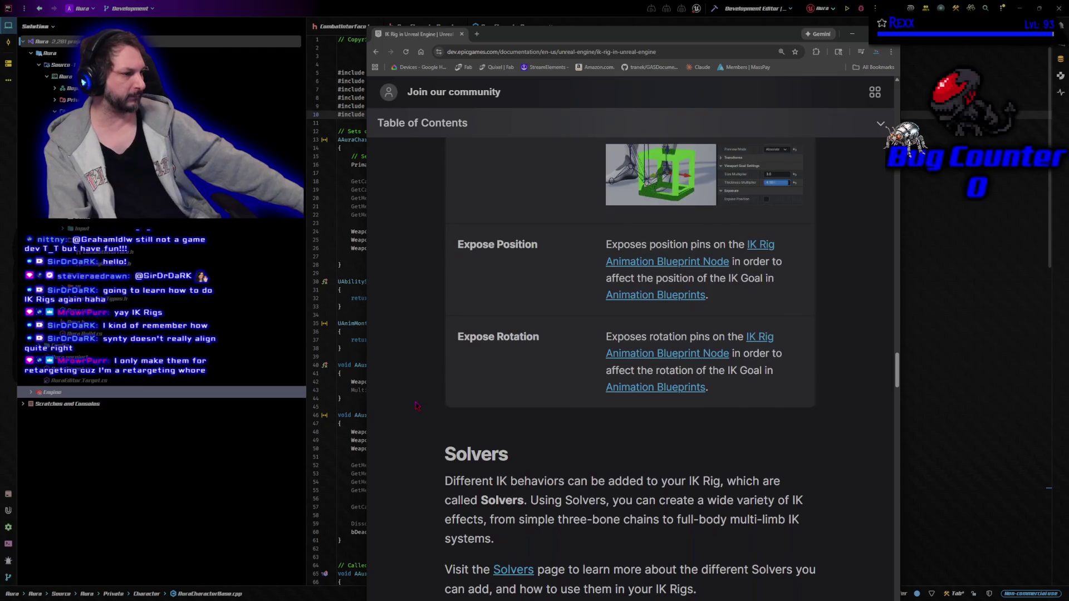
scroll(416, 406, down, 2)
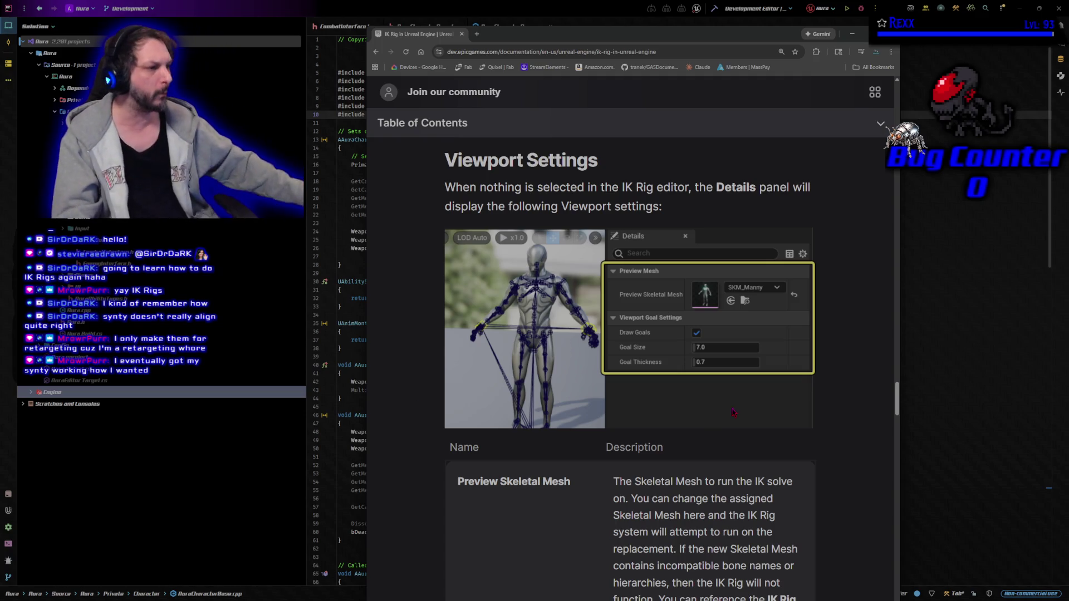
- Read Viewport Settings, Create Solvers, Connect Goals to Solvers and Set Solver Root through Final Result
scroll(351, 414, down, 2)
scroll(373, 411, down, 1)
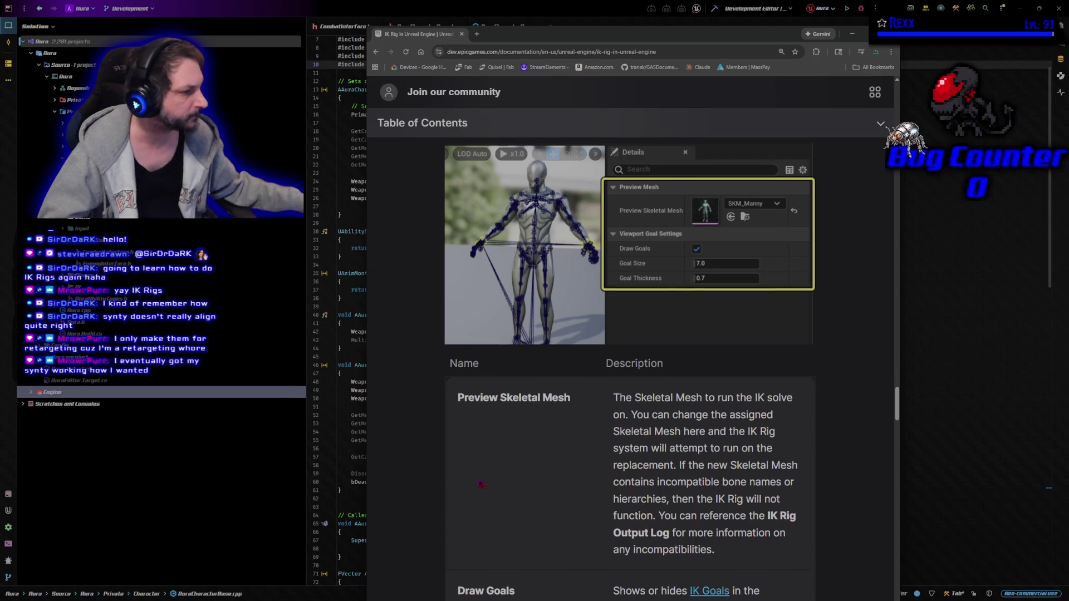
scroll(480, 484, down, 3)
scroll(413, 397, down, 2)
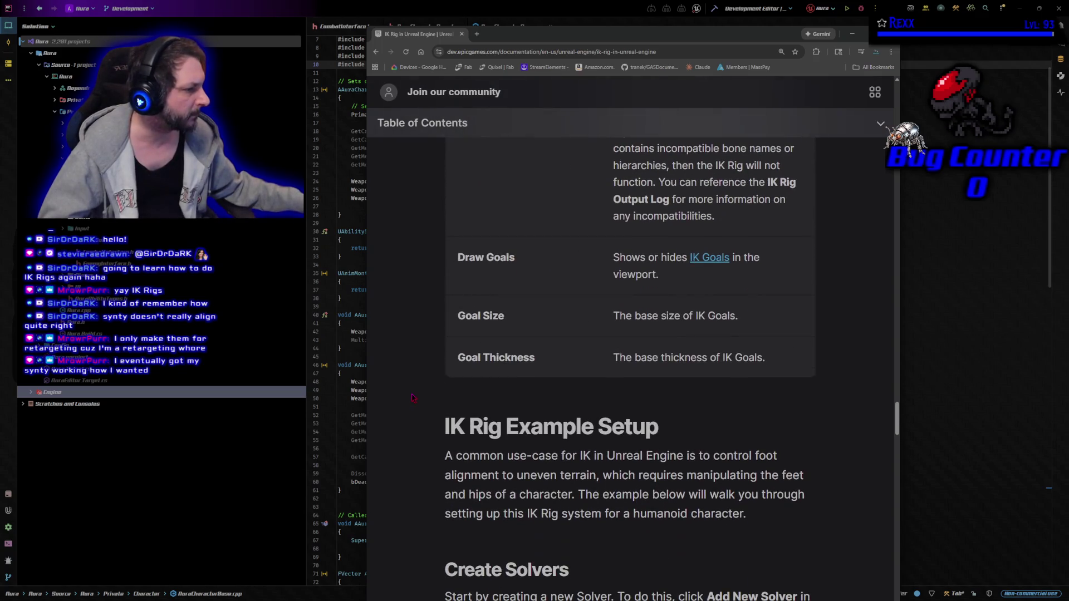
scroll(413, 397, down, 6)
scroll(414, 399, up, 1)
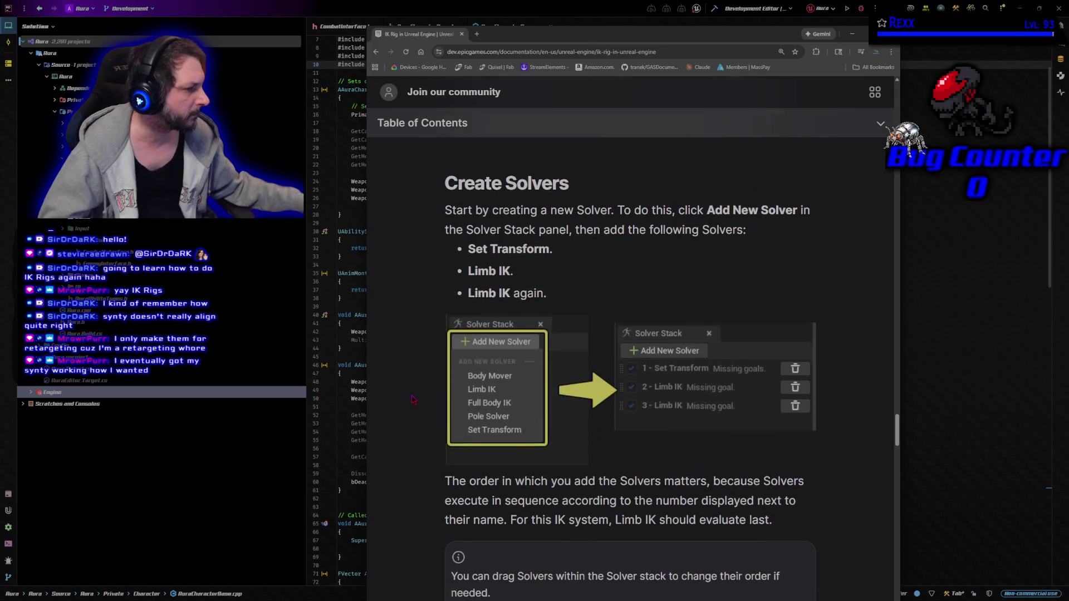
scroll(415, 401, down, 2)
scroll(414, 401, down, 12)
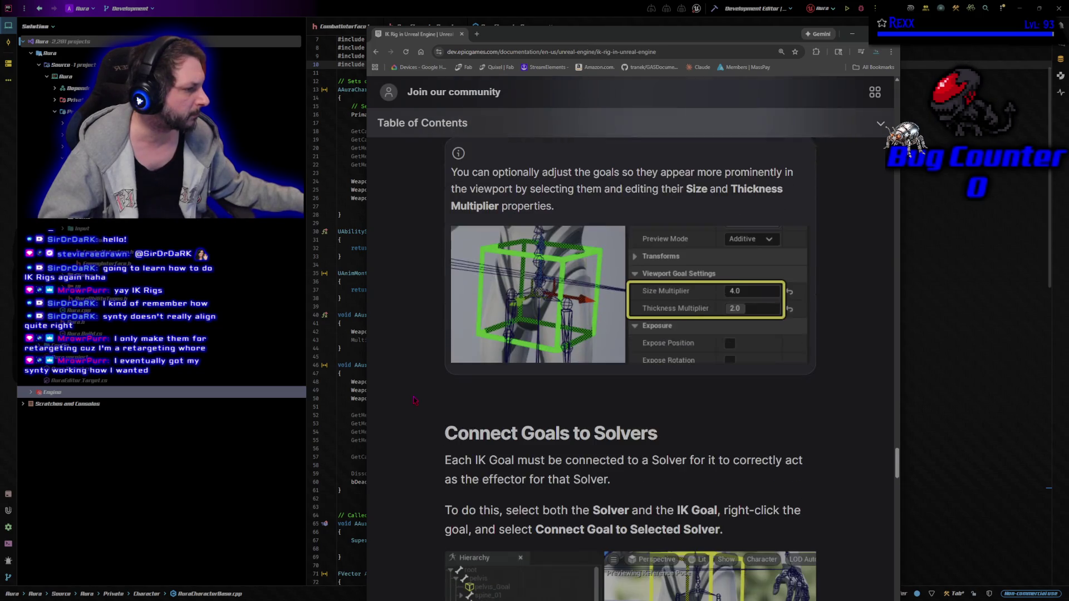
scroll(419, 402, down, 6)
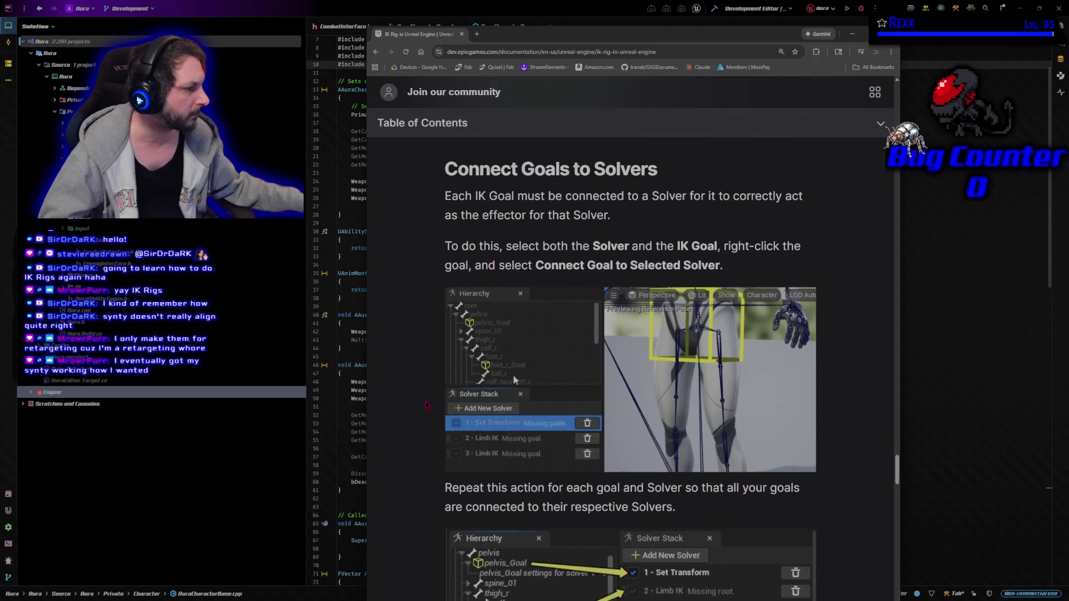
scroll(428, 406, down, 9)
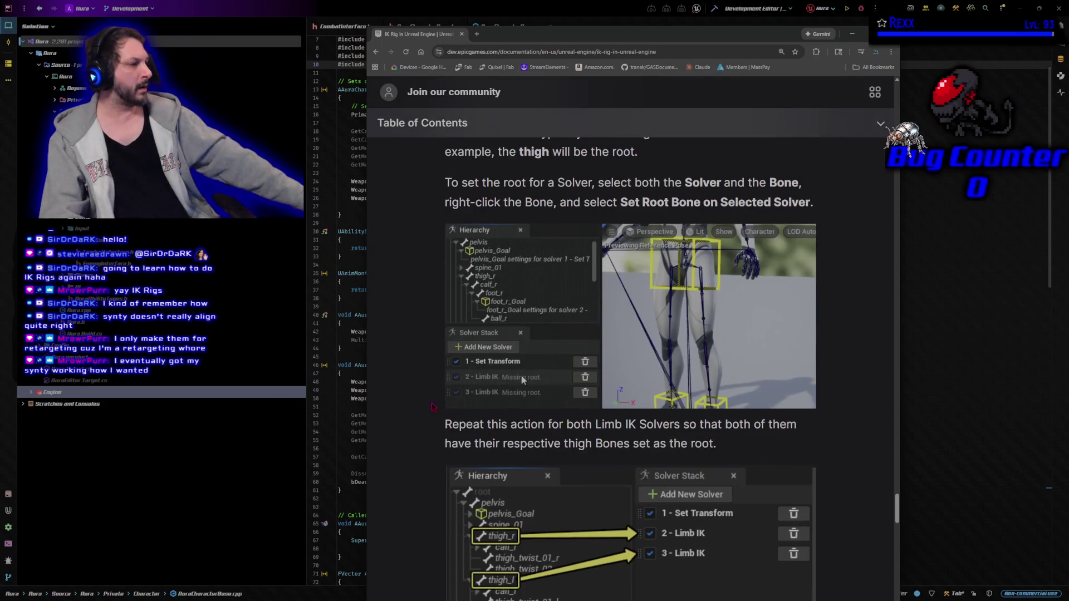
scroll(433, 407, up, 1)
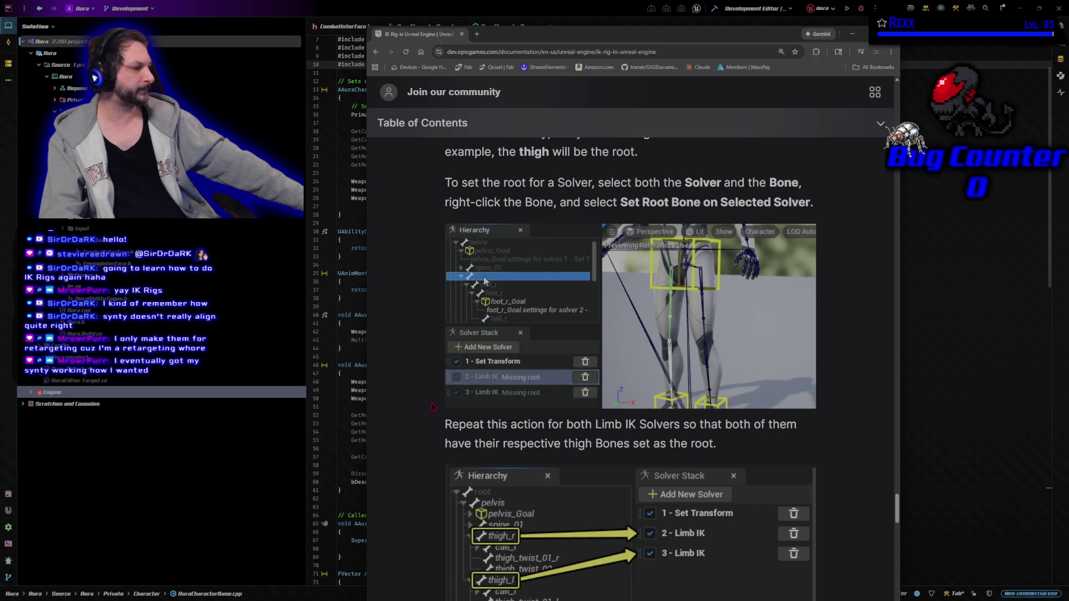
scroll(447, 397, down, 8)
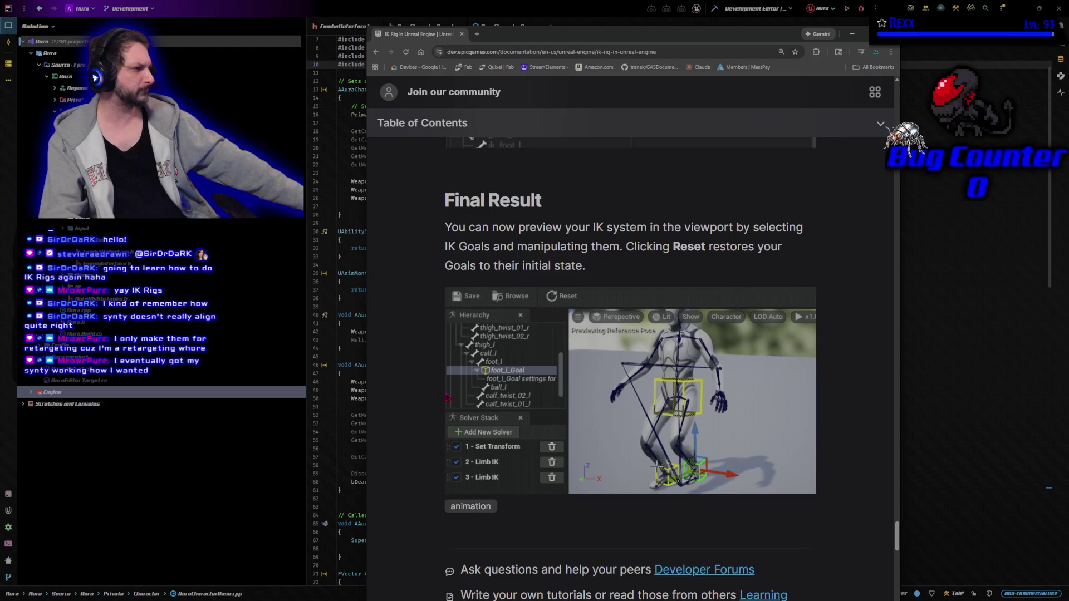
- Scroll the IK Rig Editor documentation page back up to the top
scroll(447, 396, down, 3)
scroll(447, 396, up, 4)
scroll(447, 396, up, 15)
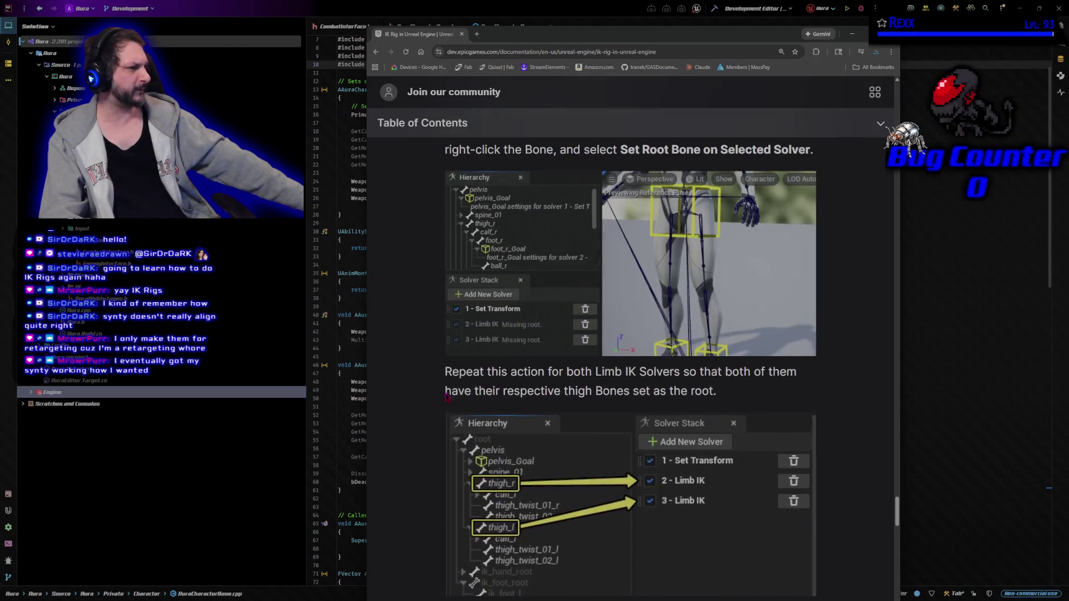
scroll(438, 370, up, 15)
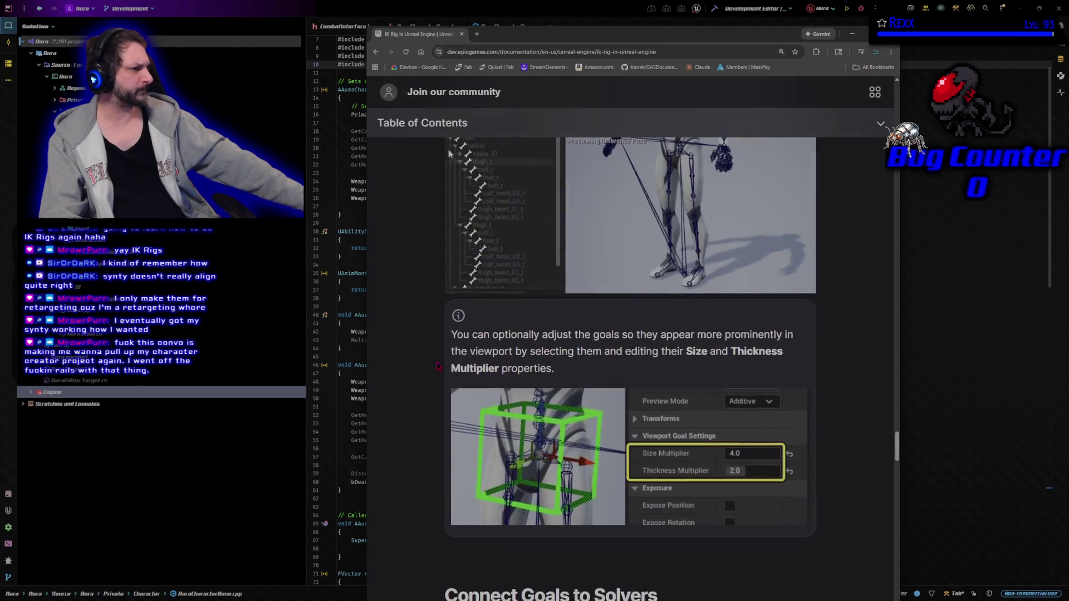
scroll(404, 376, up, 15)
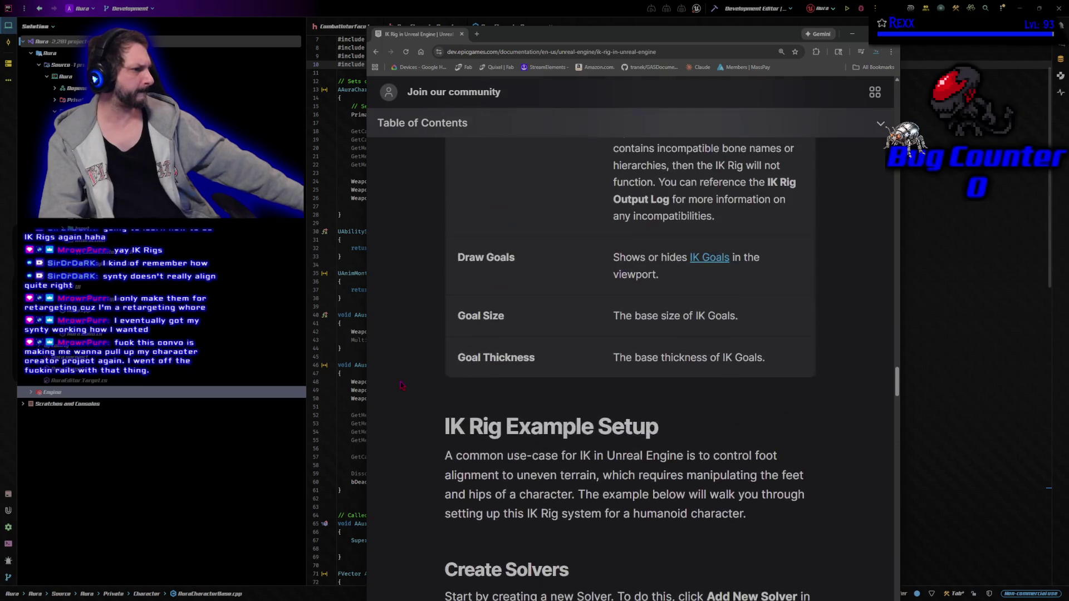
scroll(400, 389, up, 15)
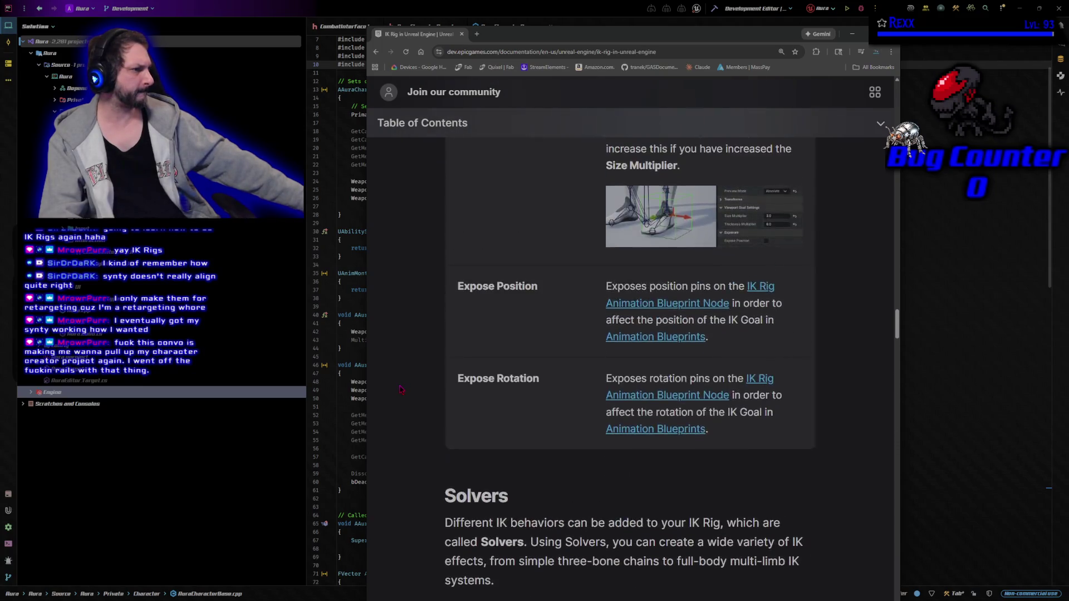
scroll(400, 390, up, 15)
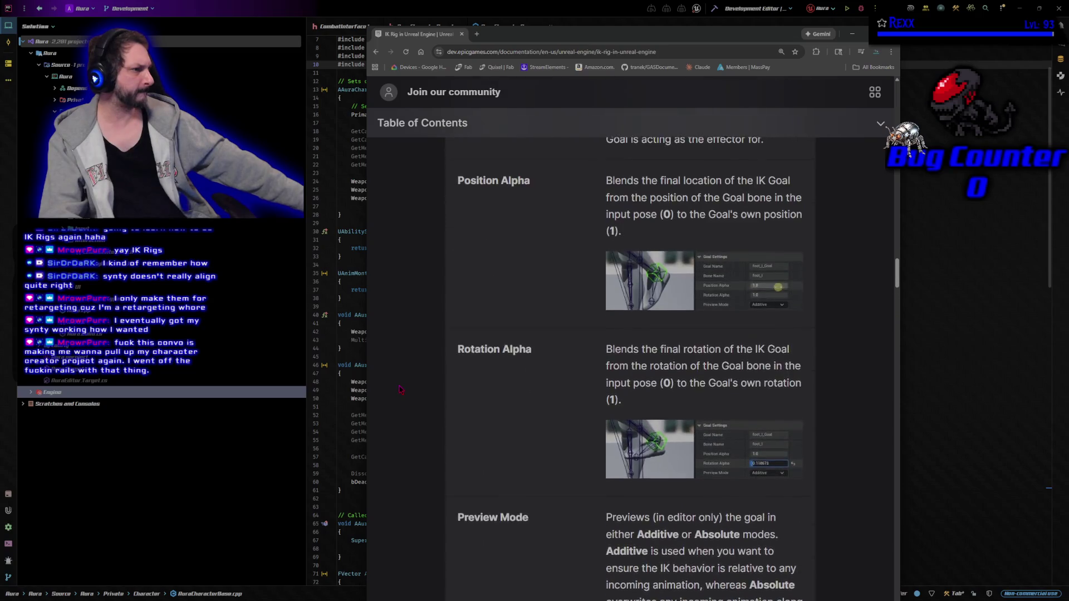
scroll(400, 390, up, 10)
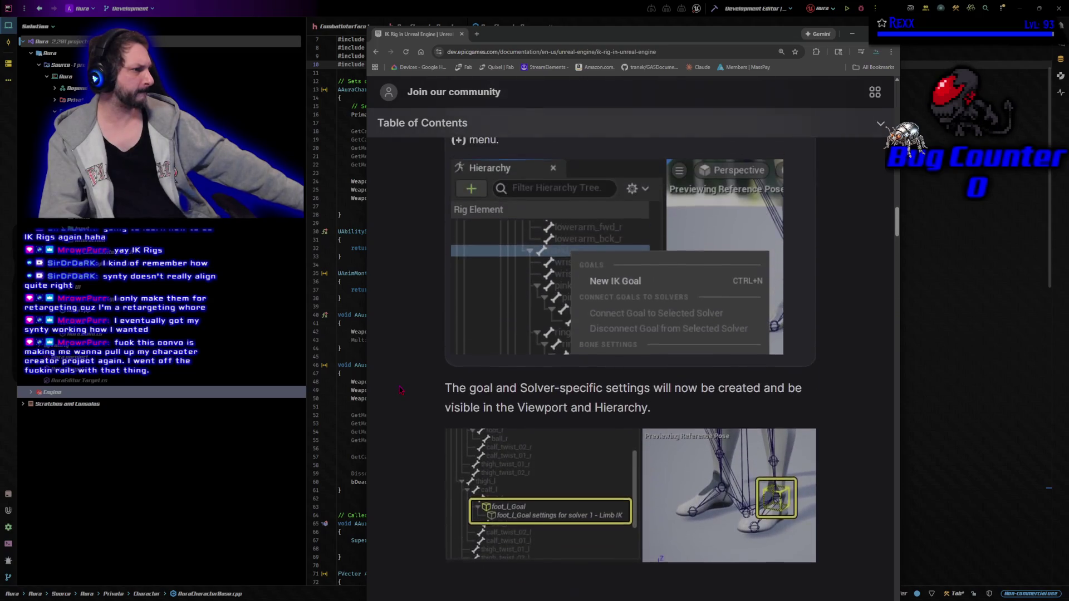
scroll(400, 390, up, 15)
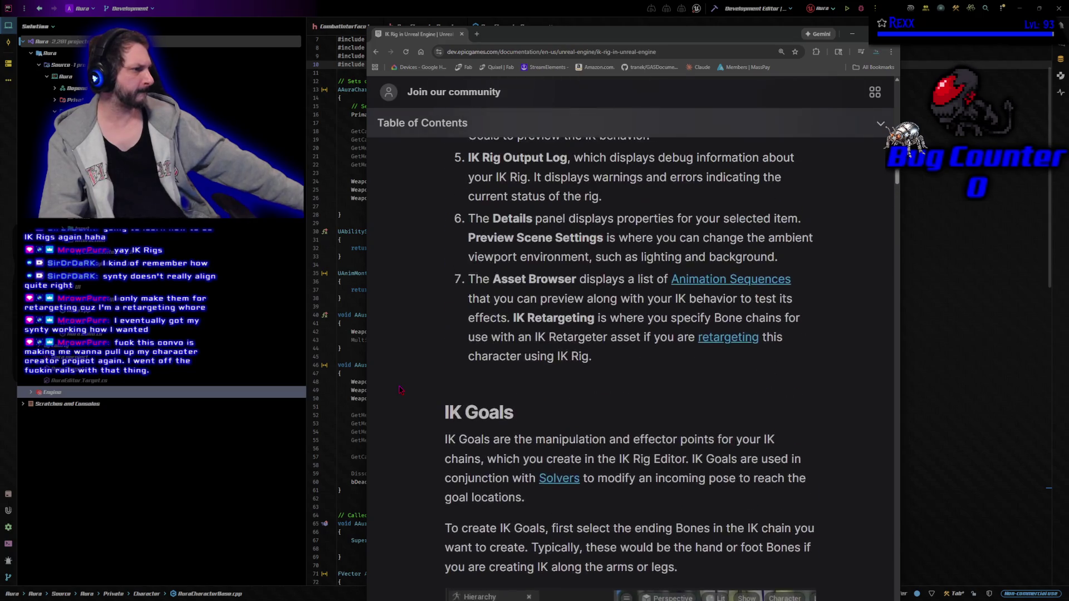
scroll(400, 390, up, 10)
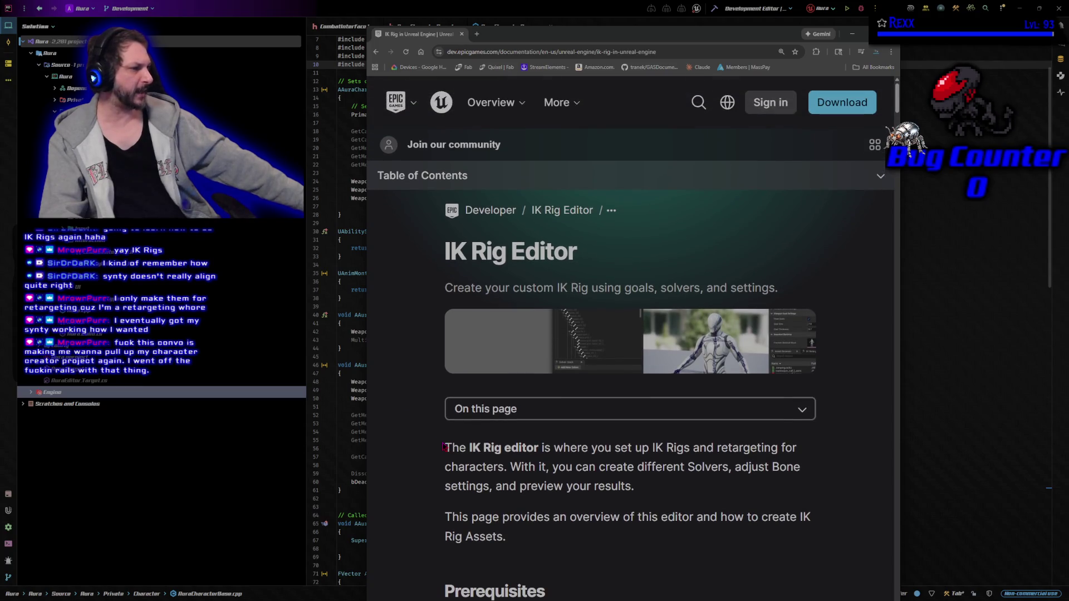
- Maximize the Chrome window and open a new Google tab
scroll(400, 390, down, 2)
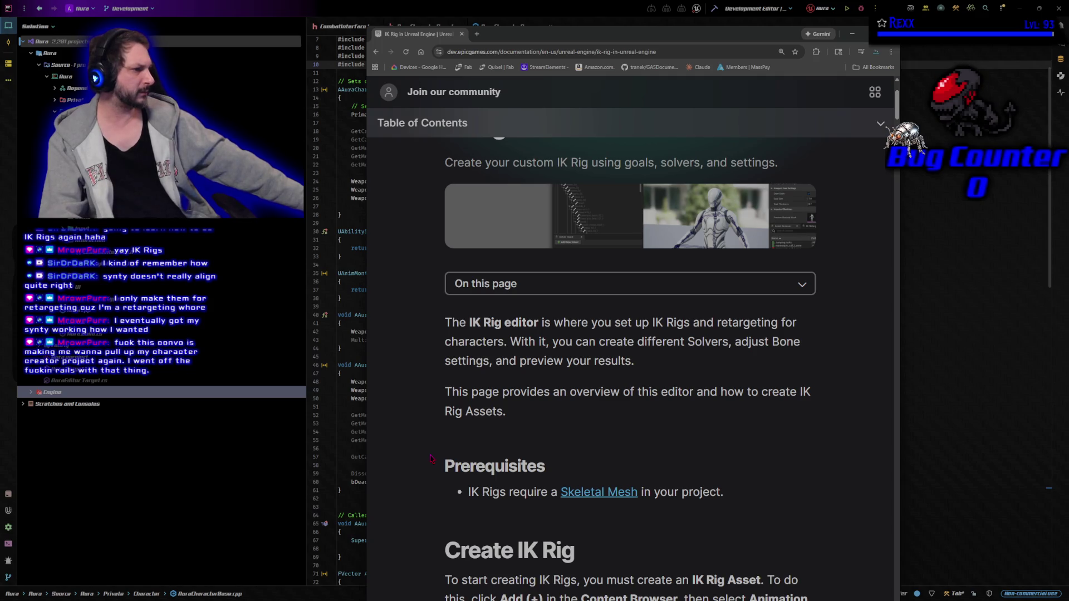
scroll(430, 459, up, 2)
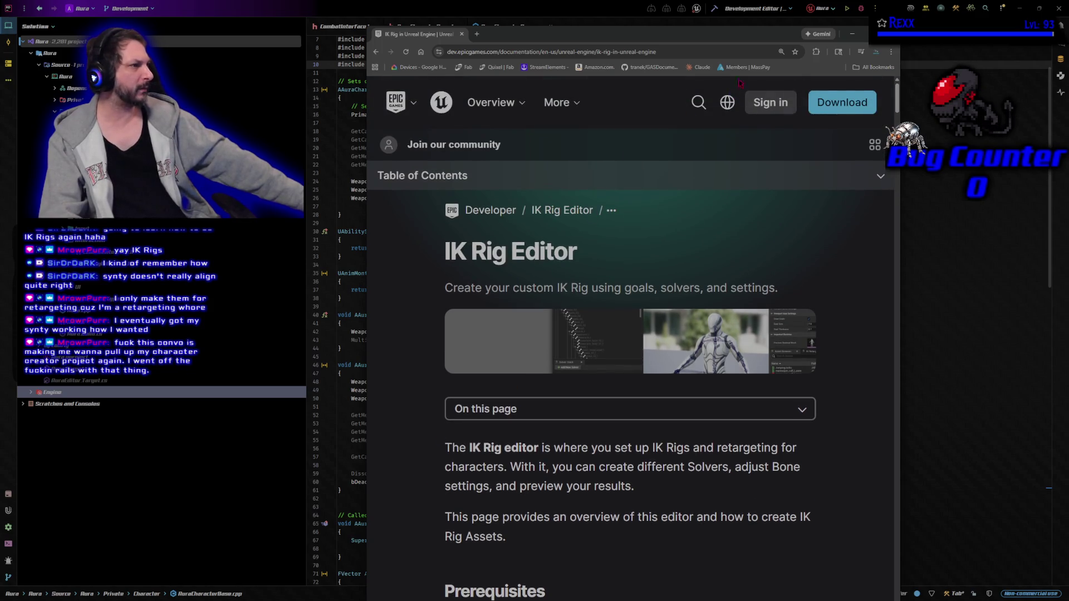
key(super+Up)
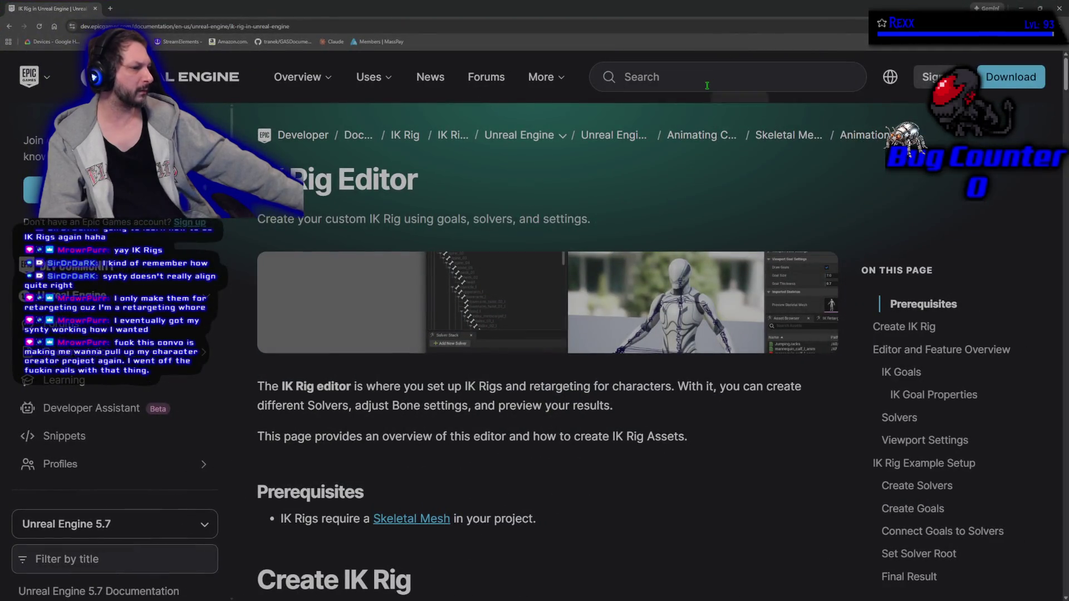
click(109, 9)
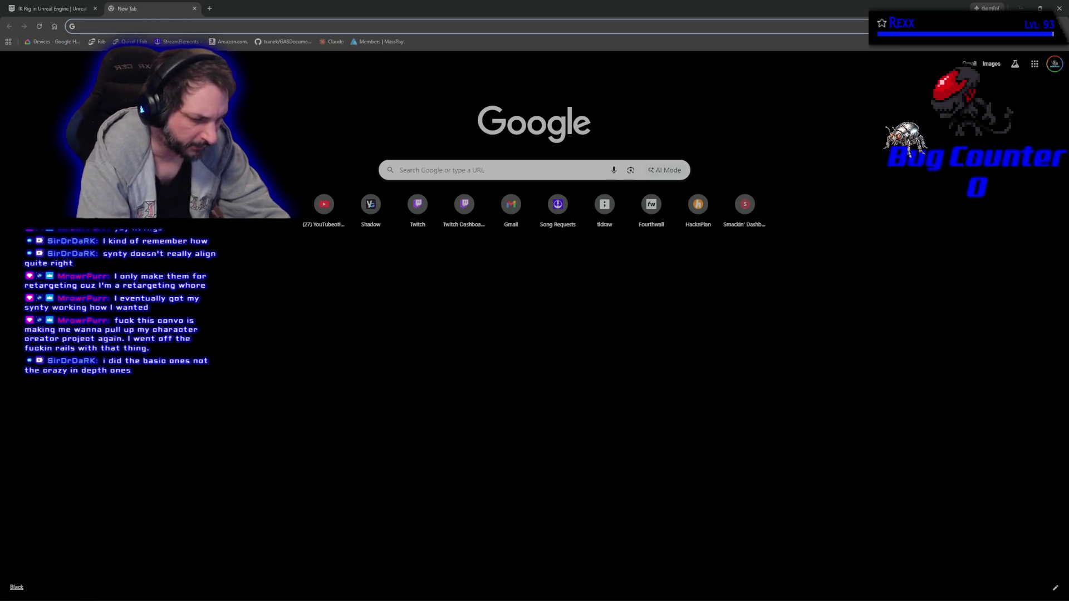
- Search Google for 'ik rigs ue5 release date'
text(ik rigs ue)
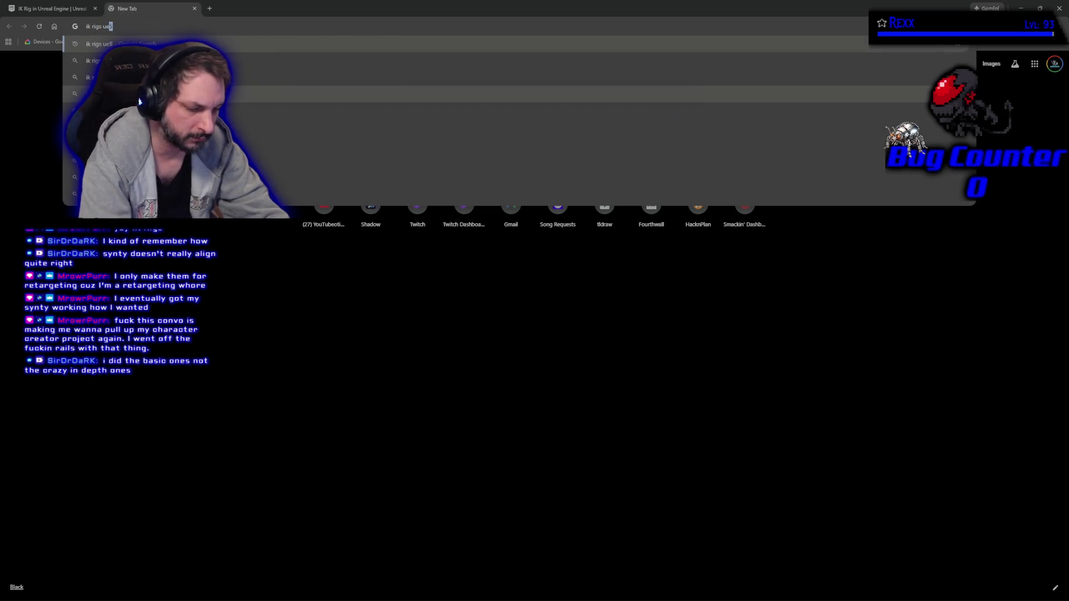
text(5 release date)
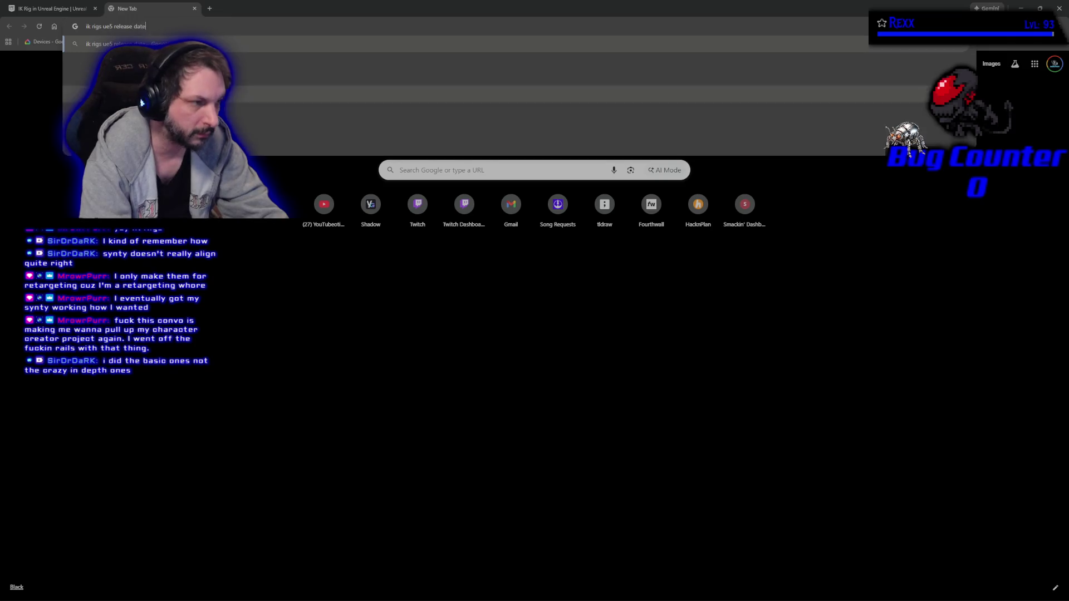
key(Return)
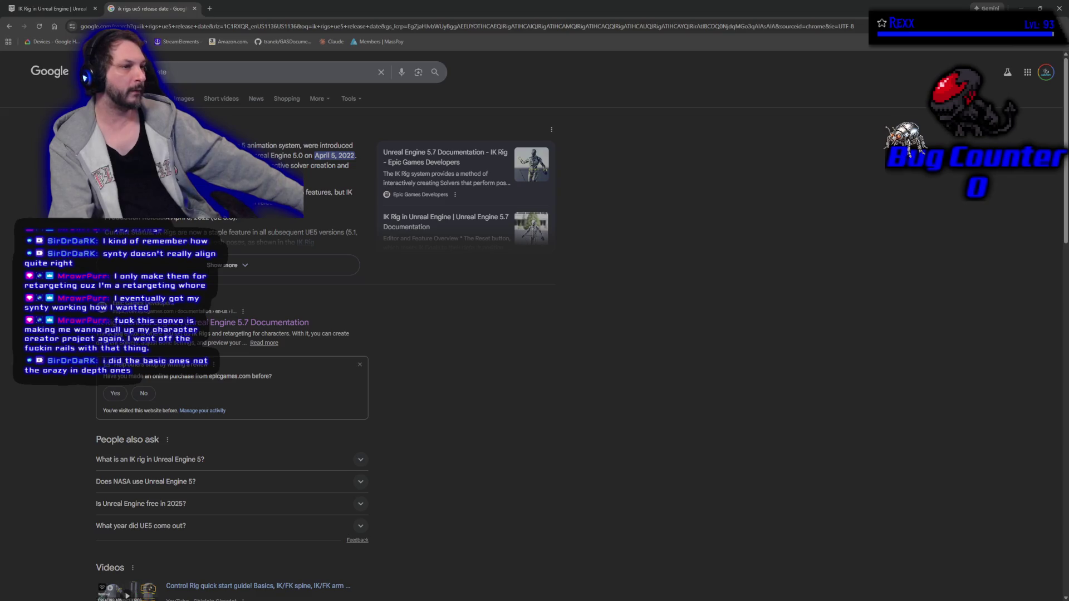
- Close the Google results tab and switch back to Rider
click(195, 9)
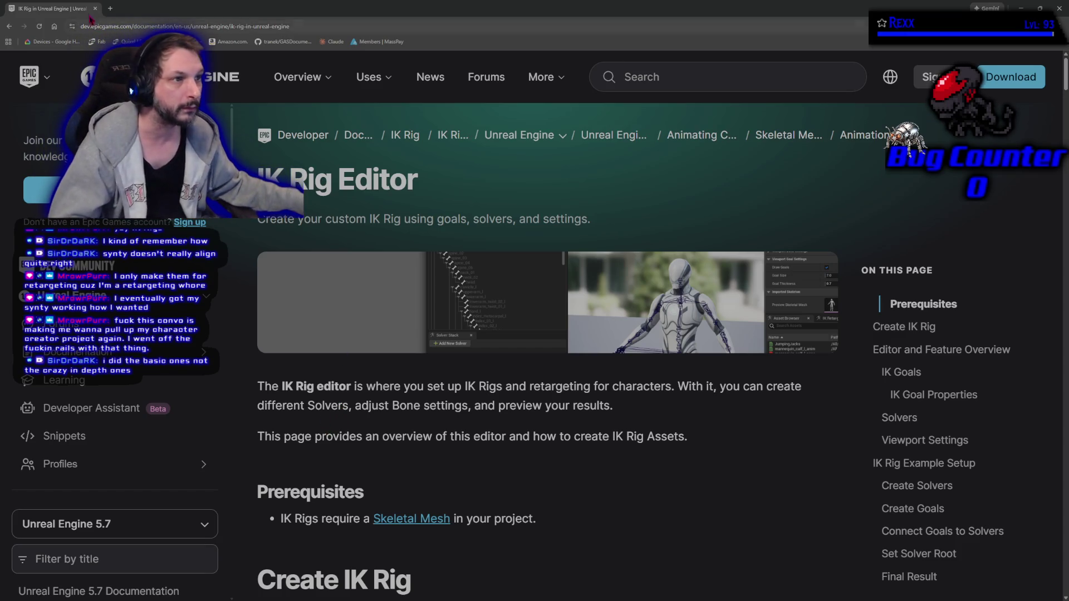
key(alt+Tab)
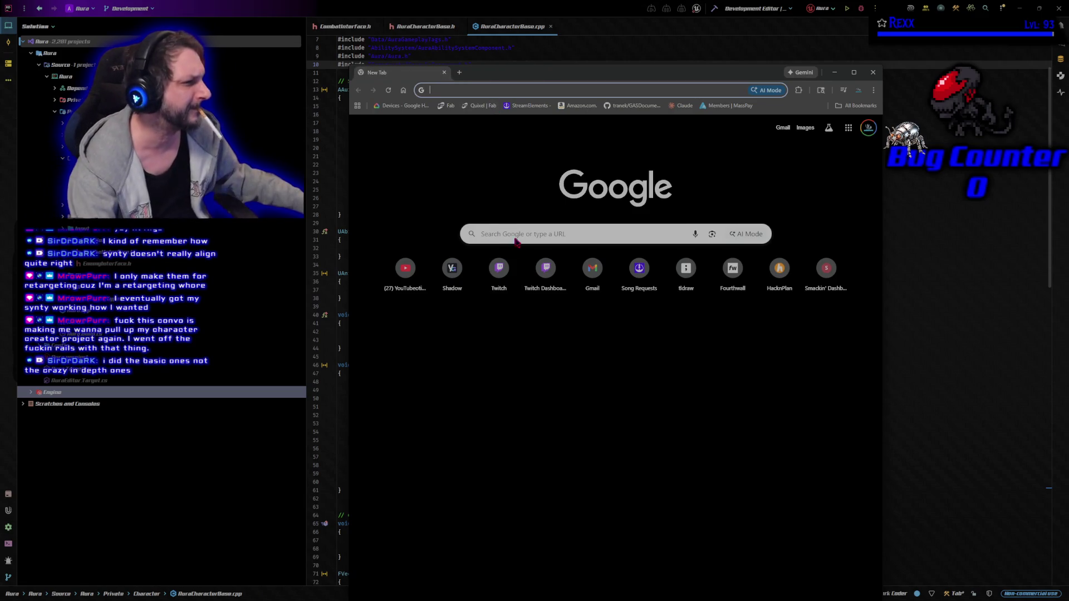
- Search Google for 'ue5 control rig' and open the Control Rig in Unreal Engine docs
click(518, 234)
text(ue5 control rig)
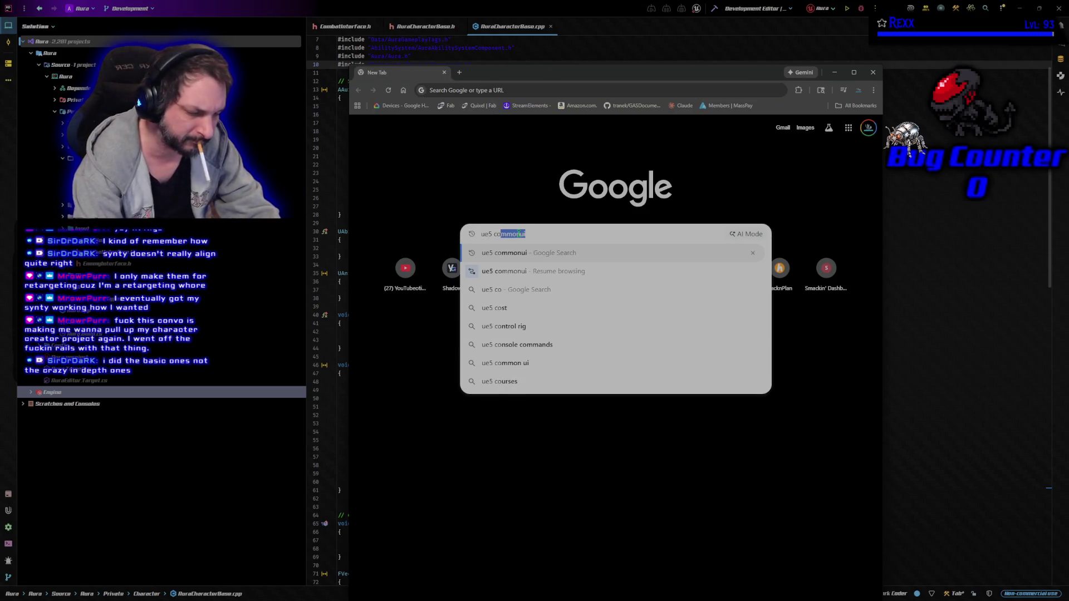
key(Return)
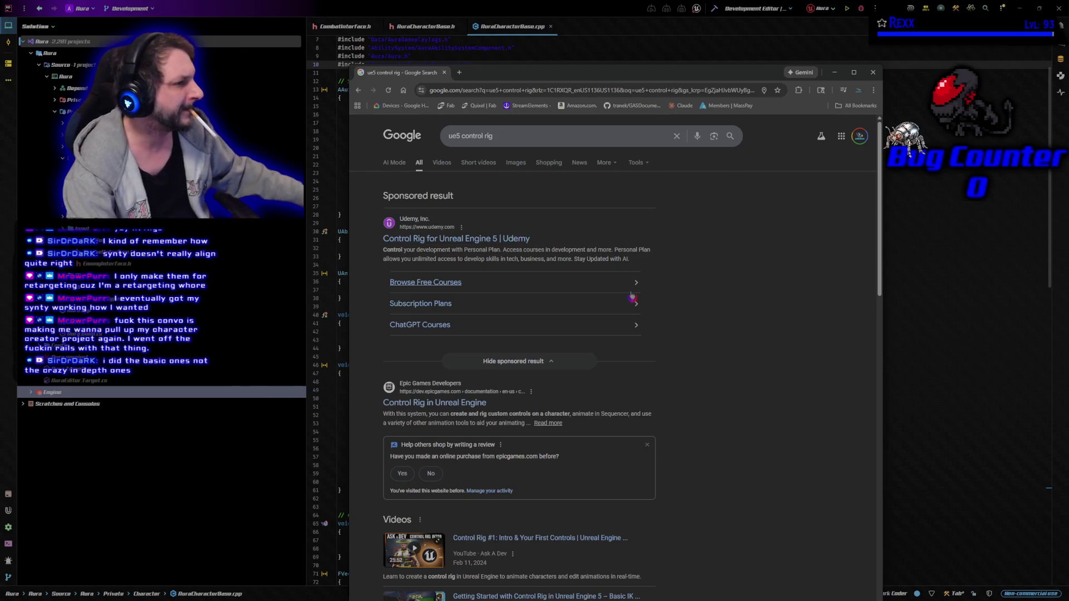
scroll(582, 331, down, 3)
click(472, 239)
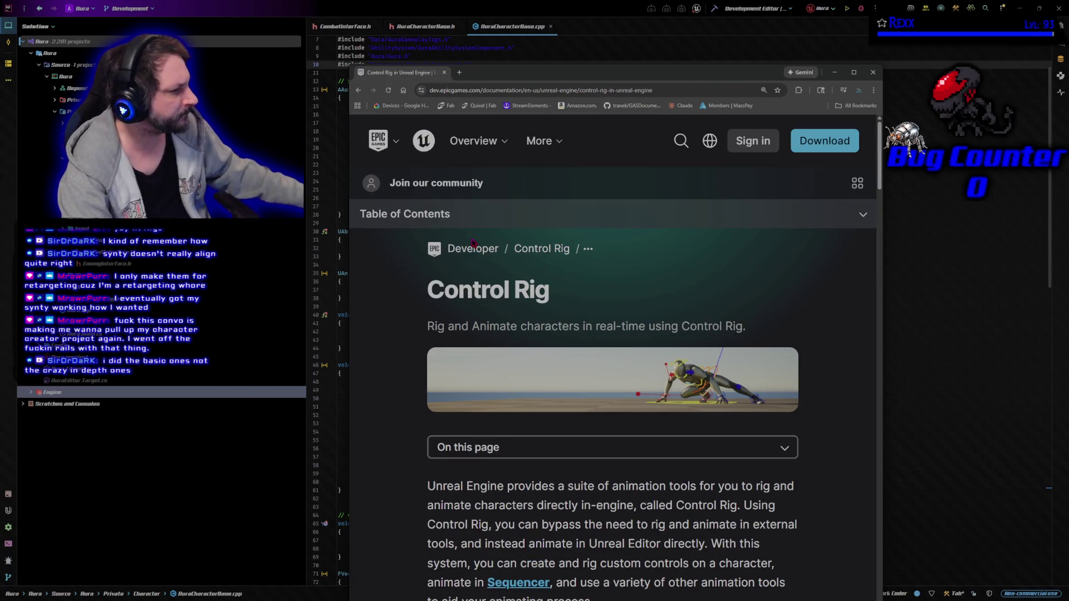
- Read down the Control Rig documentation page, then close its tab
scroll(447, 471, down, 6)
scroll(447, 471, down, 3)
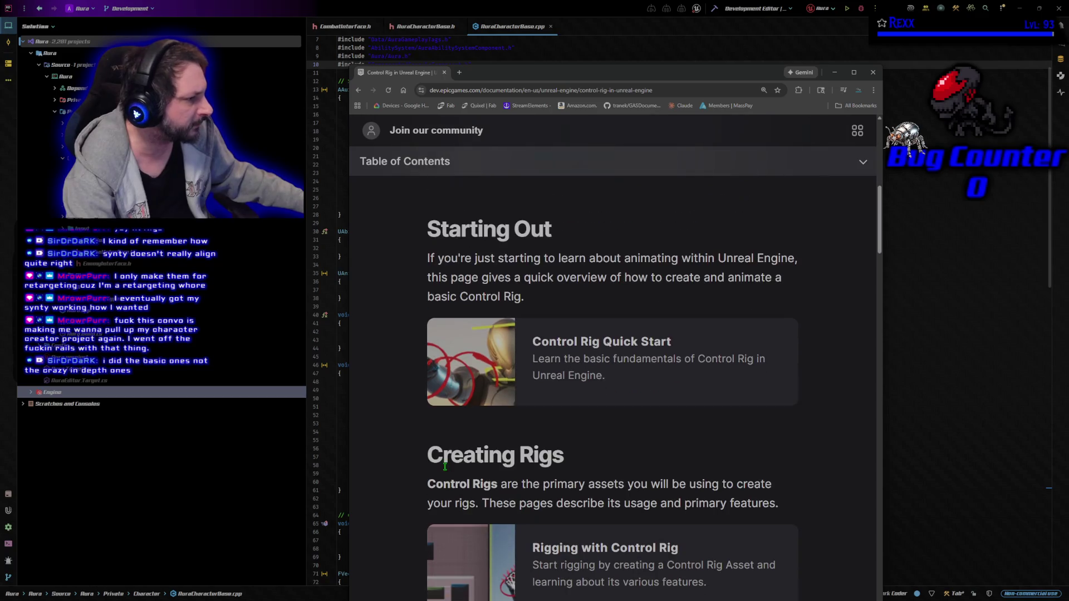
scroll(432, 456, down, 8)
scroll(428, 454, down, 6)
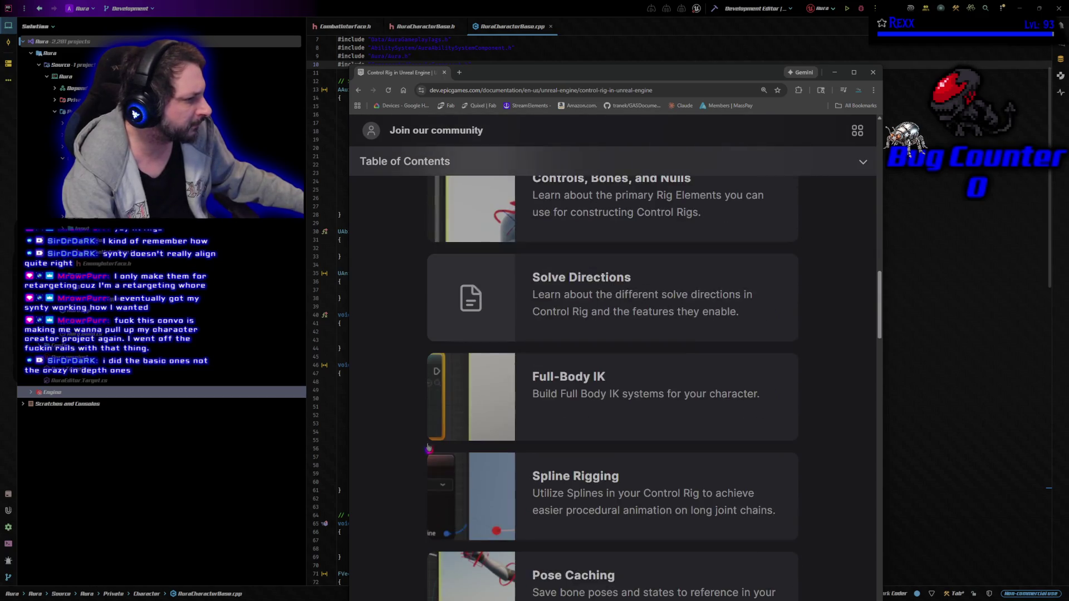
scroll(432, 447, down, 7)
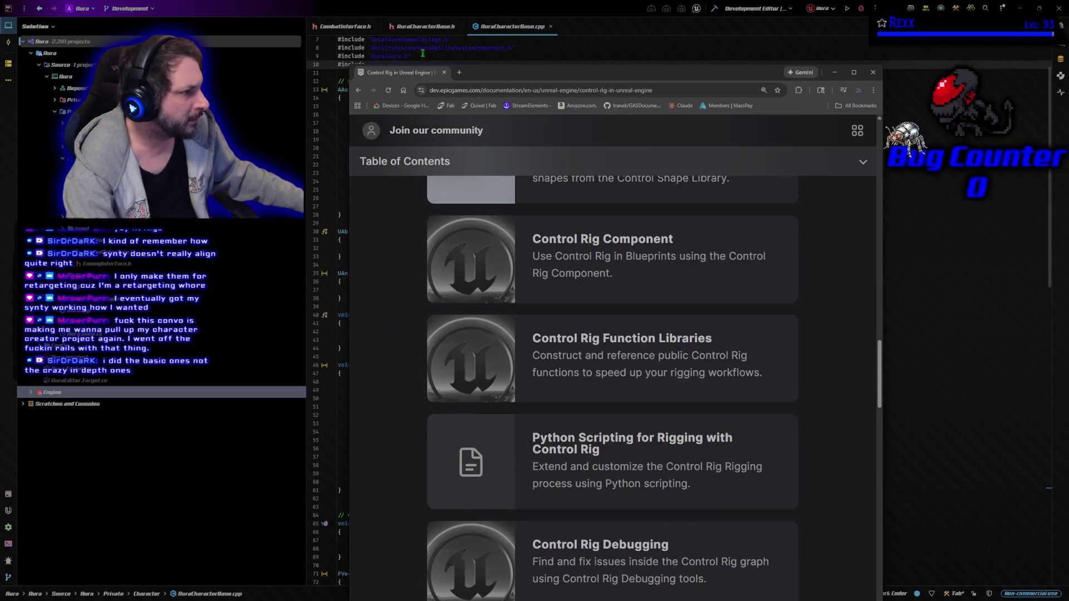
middle_click(425, 74)
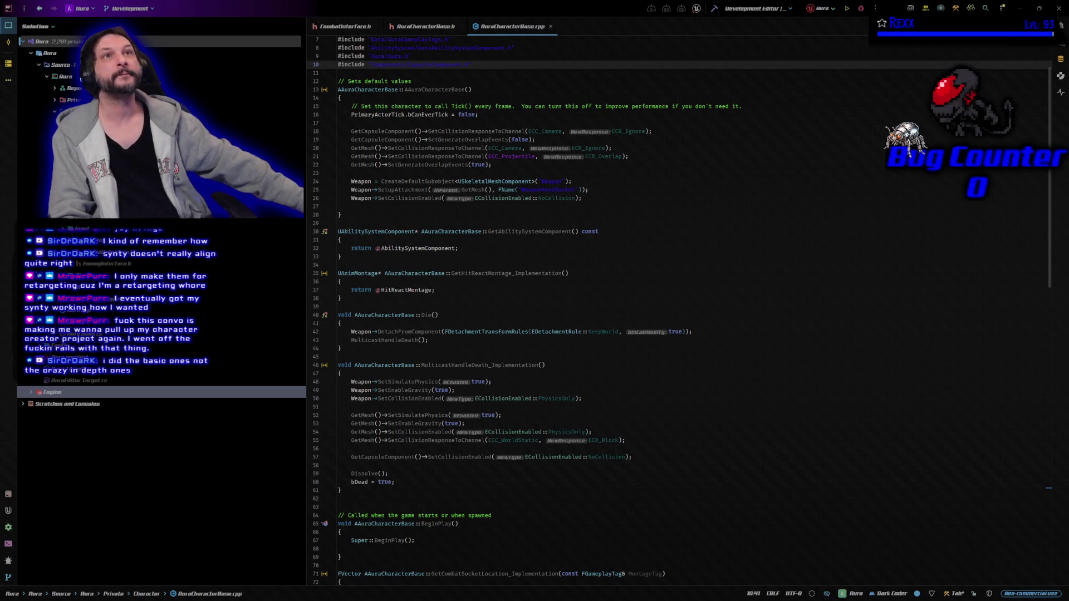
- Review CombatInterface.h, then open AuraGameplayTags.h and its AuraGameplayTags.cpp source
click(341, 28)
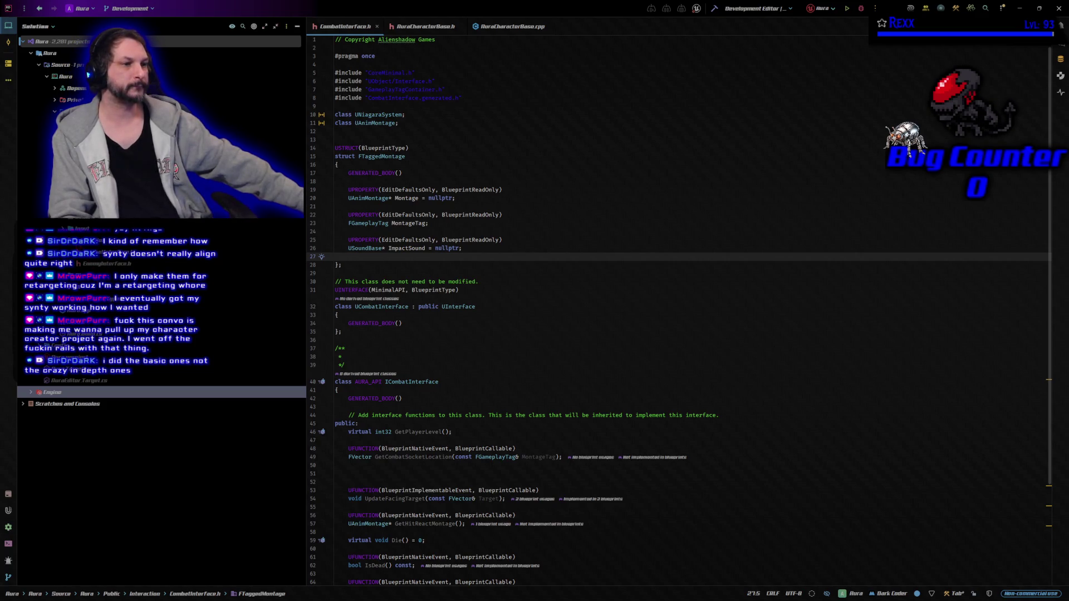
scroll(88, 75, up, 1)
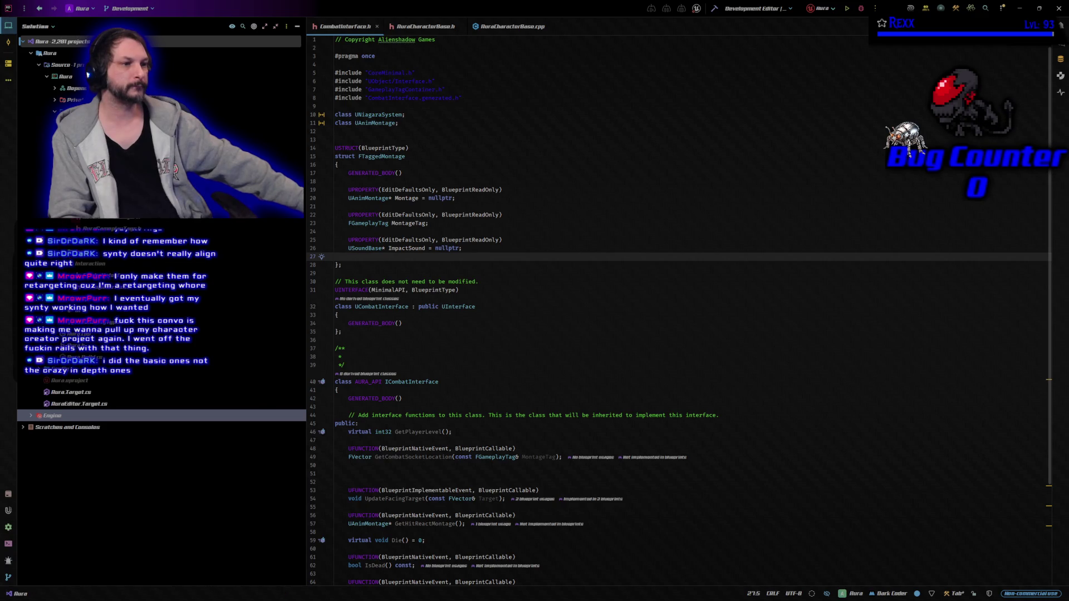
key(ctrl+minus)
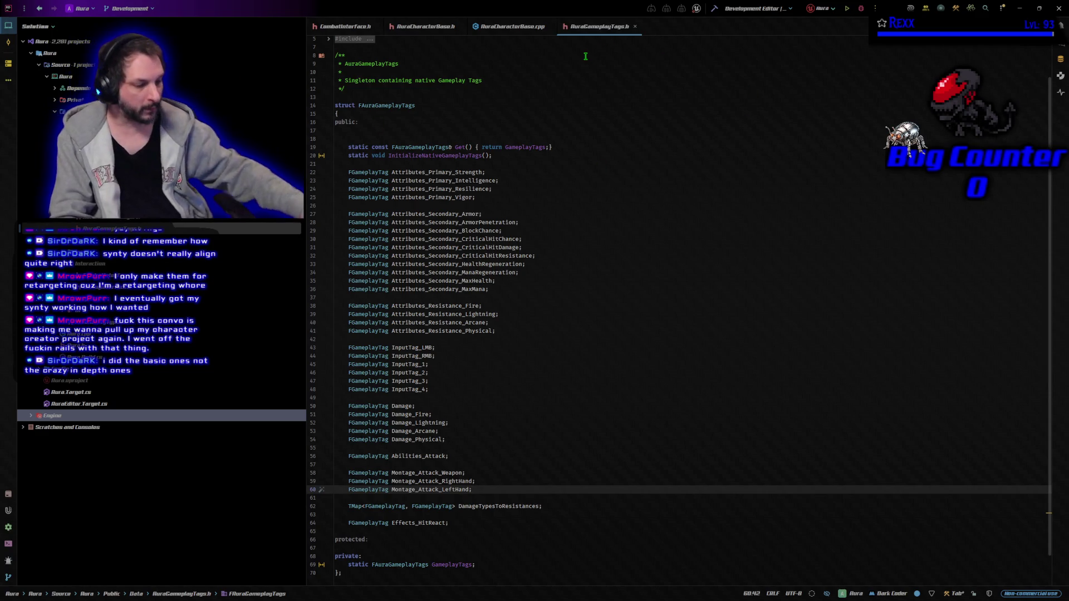
key(ctrl+alt+Home)
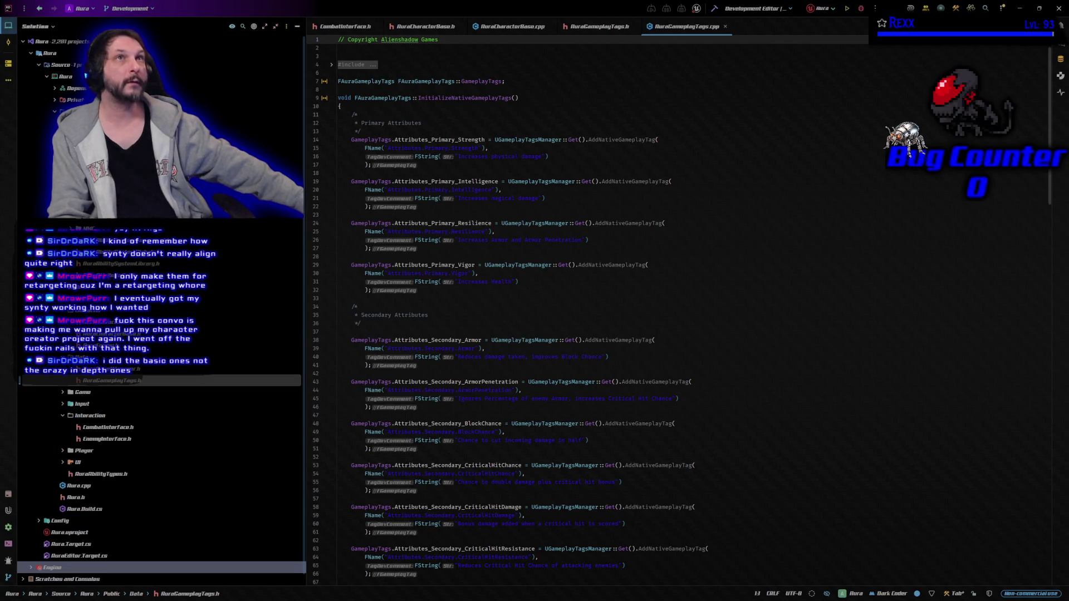
- Read SpawnProjectile in AuraProjectileSpell.cpp, close its header, and return to CombatInterface.h
key(ctrl+alt+Left)
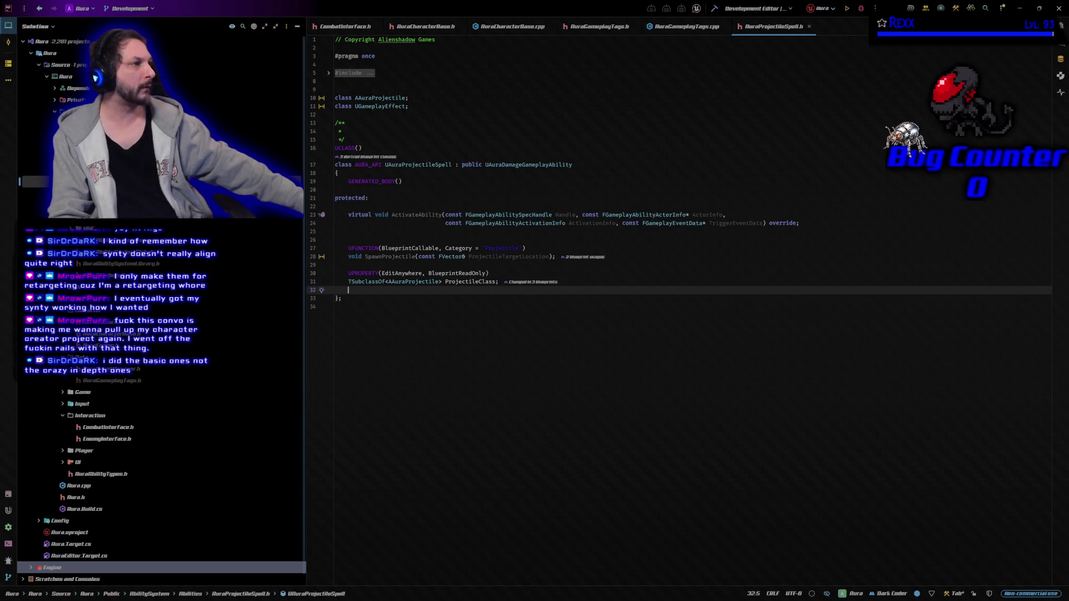
key(ctrl+alt+Home)
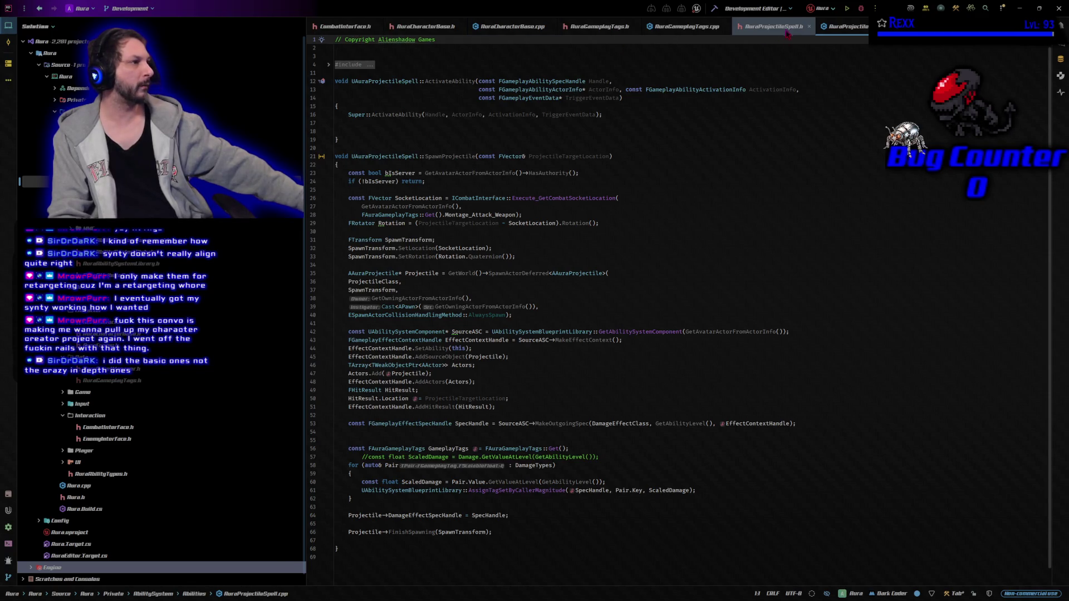
middle_click(786, 32)
click(344, 26)
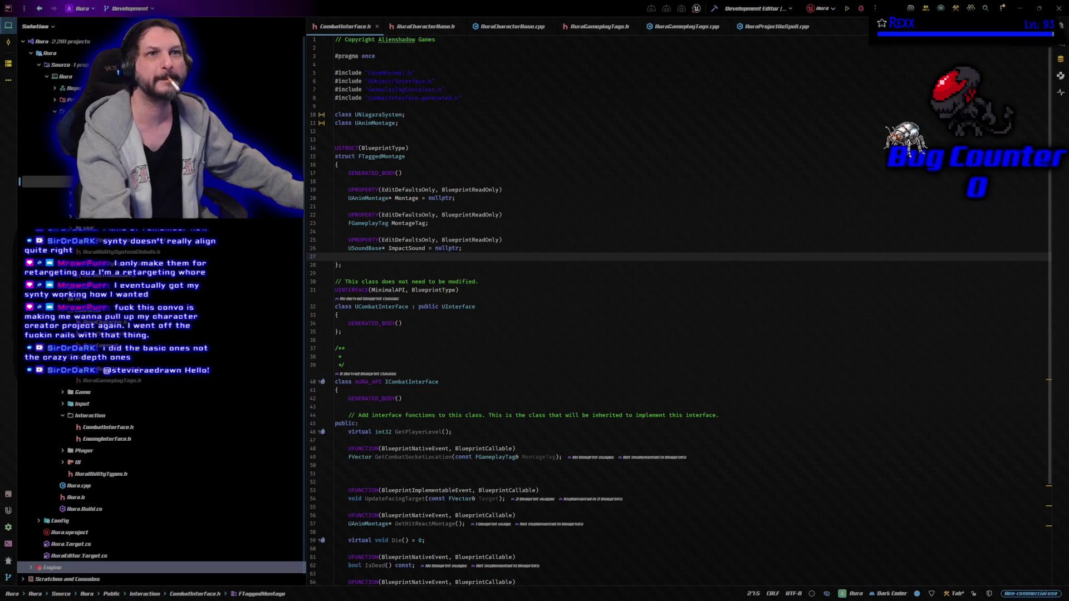
- Paste a SocketTag gameplay tag property below MontageTag in FTaggedMontage
click(451, 220)
key(Return)
key(Return)
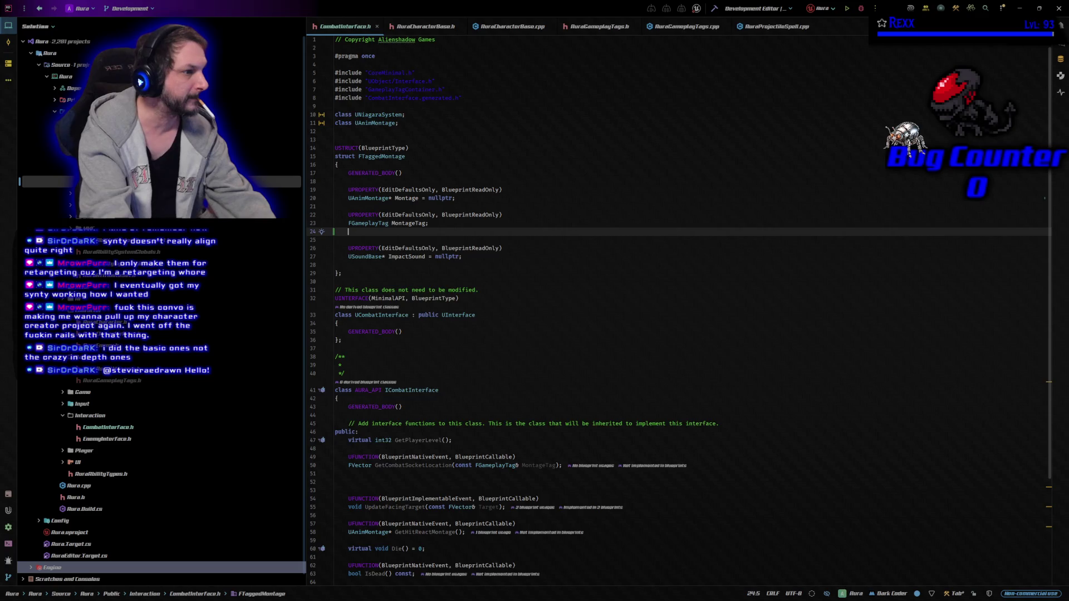
text(UPROPERTY(EditDefaultsOnly, BlueprintReadOnly) FGameplayTag SocketTag;)
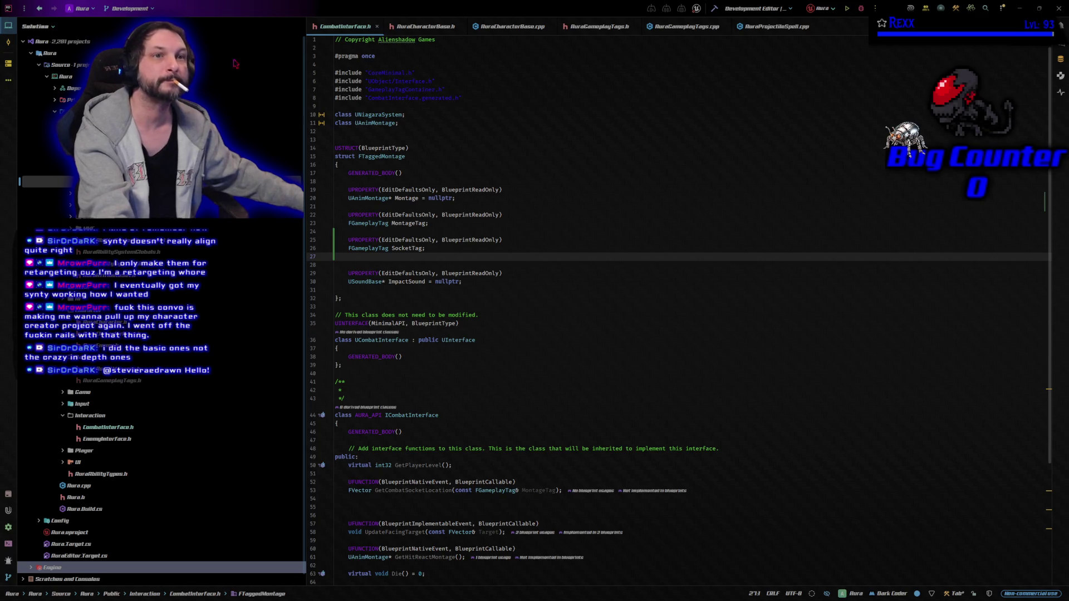
- Declare BlueprintNativeEvent GetTaggedMontageByTag(const FGameplayTag& MontageTag) returning FTaggedMontage, then open AuraCharacterBase.h
scroll(508, 412, down, 6)
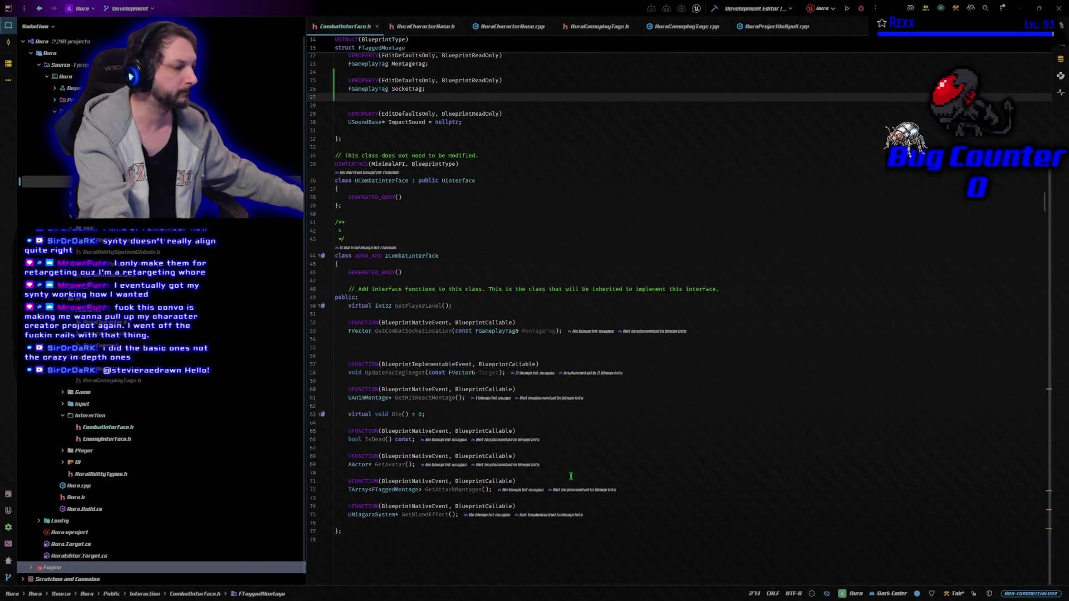
click(646, 524)
text(UFUNCTION(BlueprintNativeEvent, BlueprintCallable) 	FTaggedMontage GetTaggedMontageByTag(const FGameplayTag& MontageTag);)
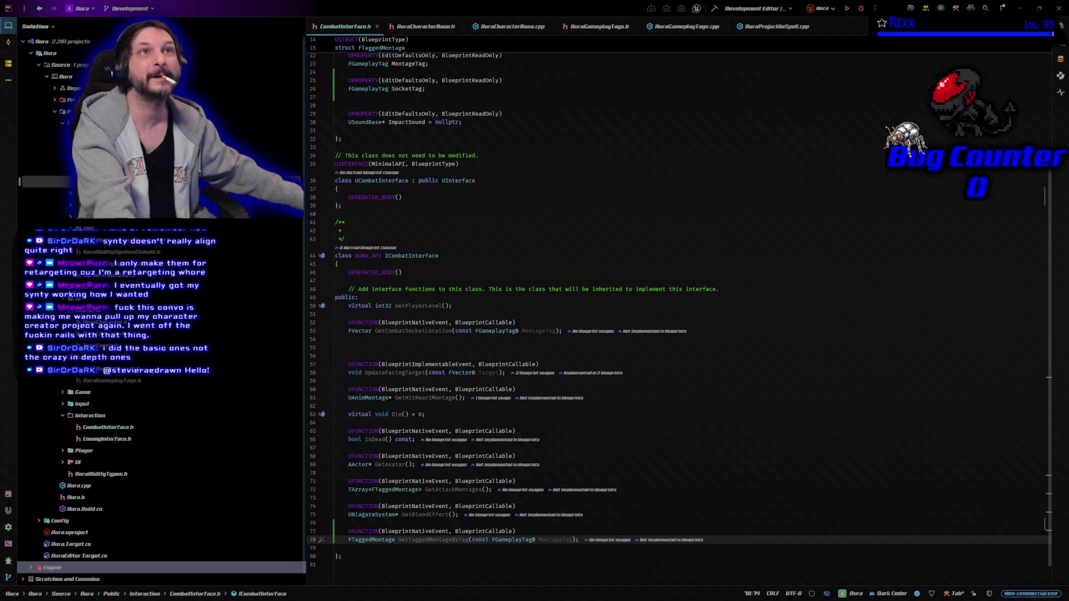
click(426, 29)
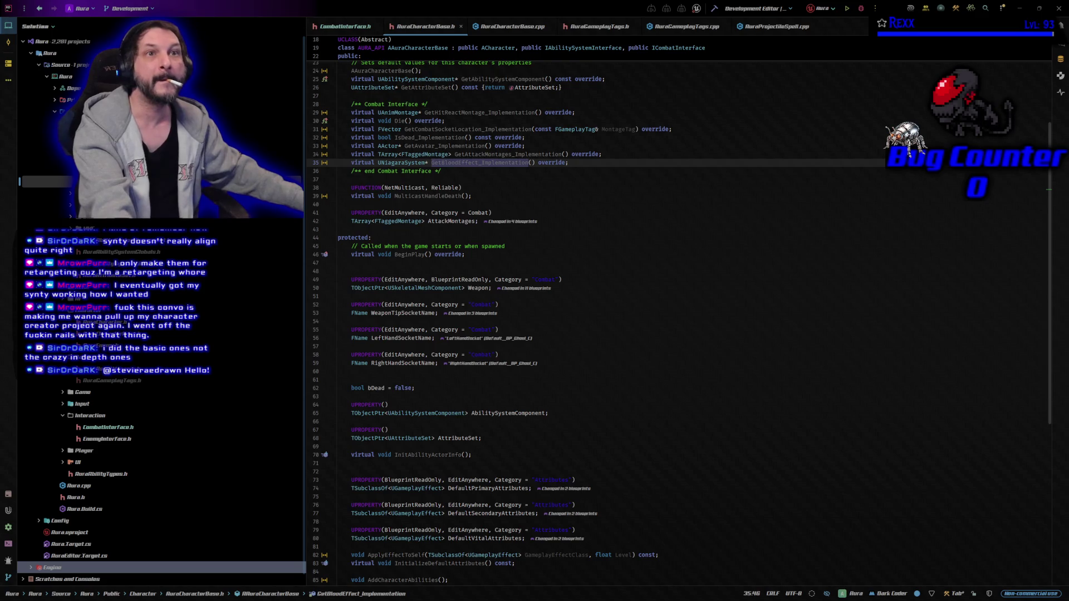
- Declare a GetTaggedMontageByTag_Implementation override after GetBloodEffect in the header, then switch to AuraCharacterBase.cpp
click(572, 165)
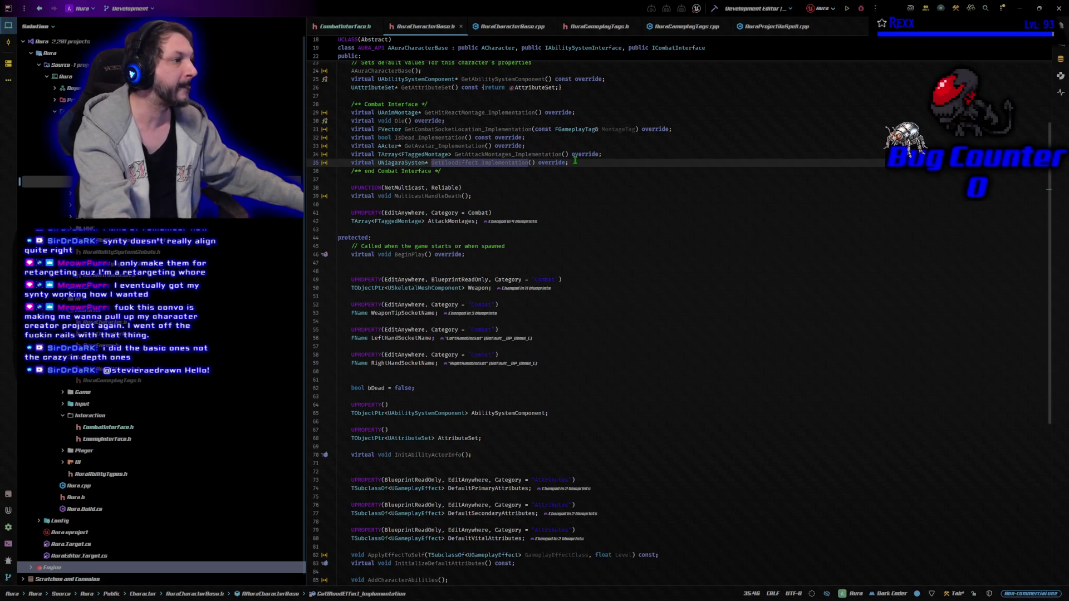
key(Return)
key(ctrl+v)
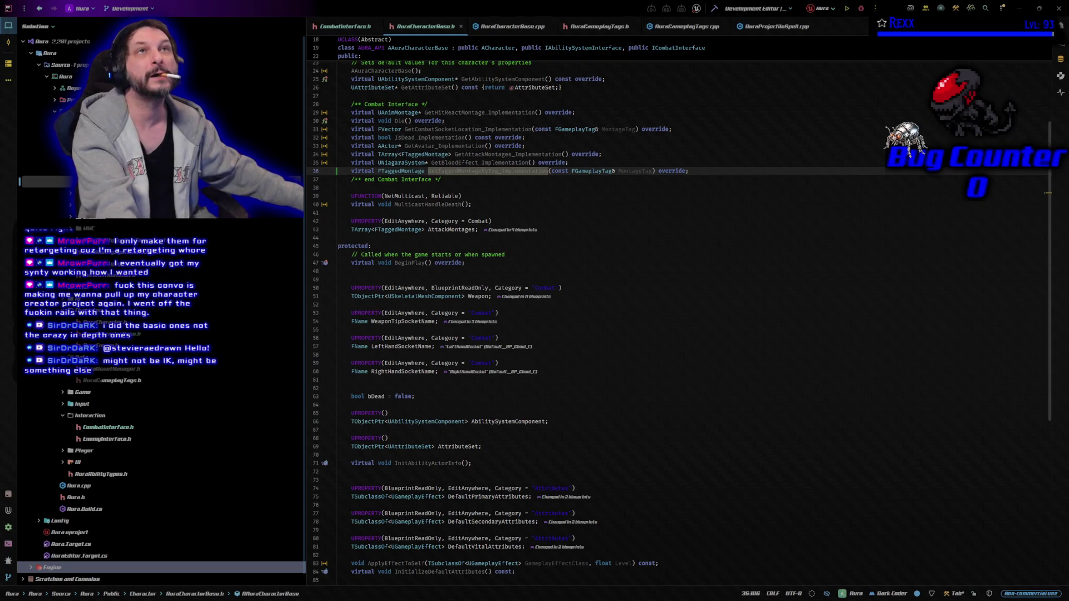
key(ctrl+alt+Home)
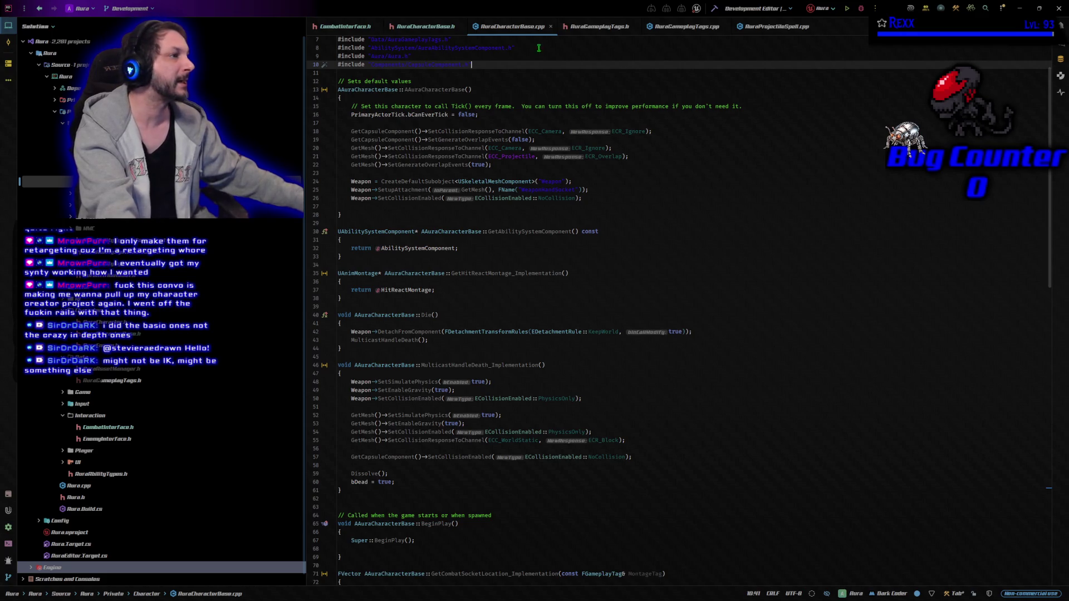
- Bring up AuraGameplayTags.h showing the Montage_Attack_Weapon, RightHand and LeftHand tag declarations
click(595, 28)
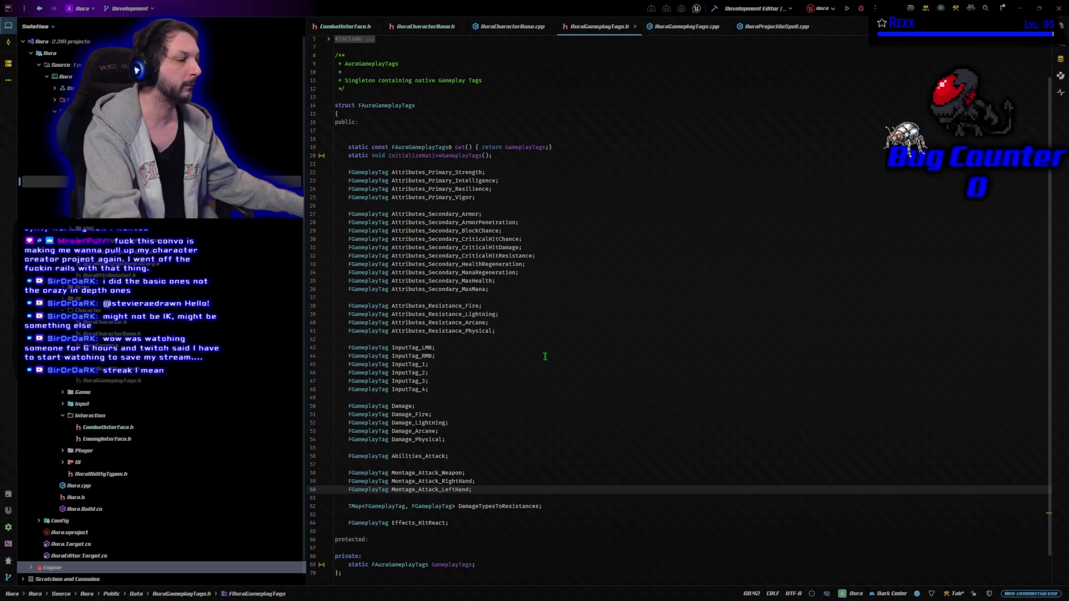
- Swap the three Montage_Attack declarations for CombatSocket Weapon/RightHand/LeftHand and Montage_Attack_1–4, then return to AuraCharacterBase.cpp
scroll(579, 403, down, 2)
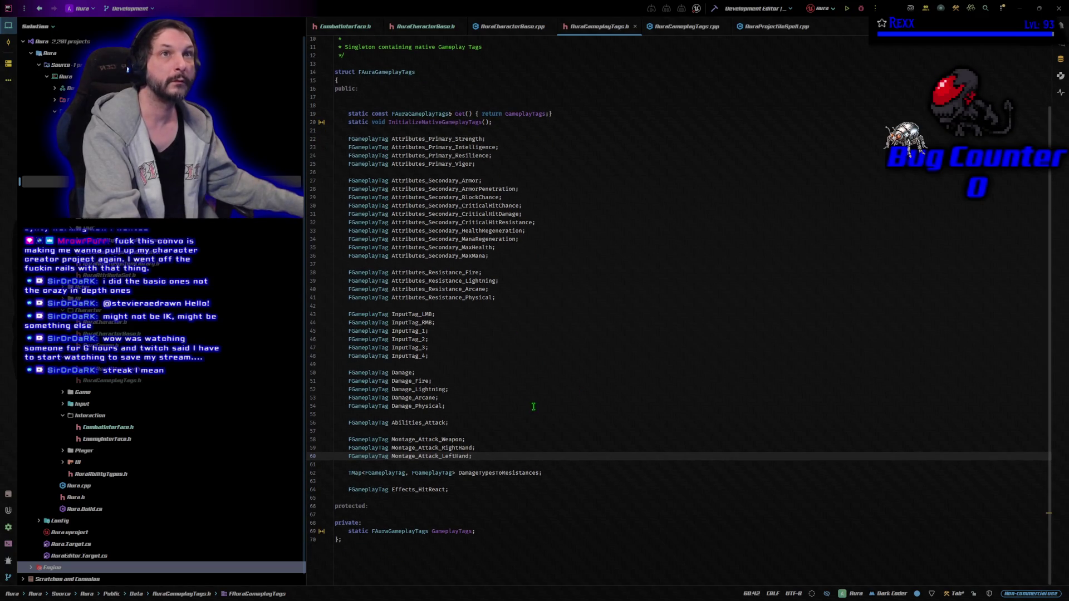
mouse_move(487, 456)
mouse_down()
mouse_move(389, 454)
mouse_move(347, 439)
mouse_up()
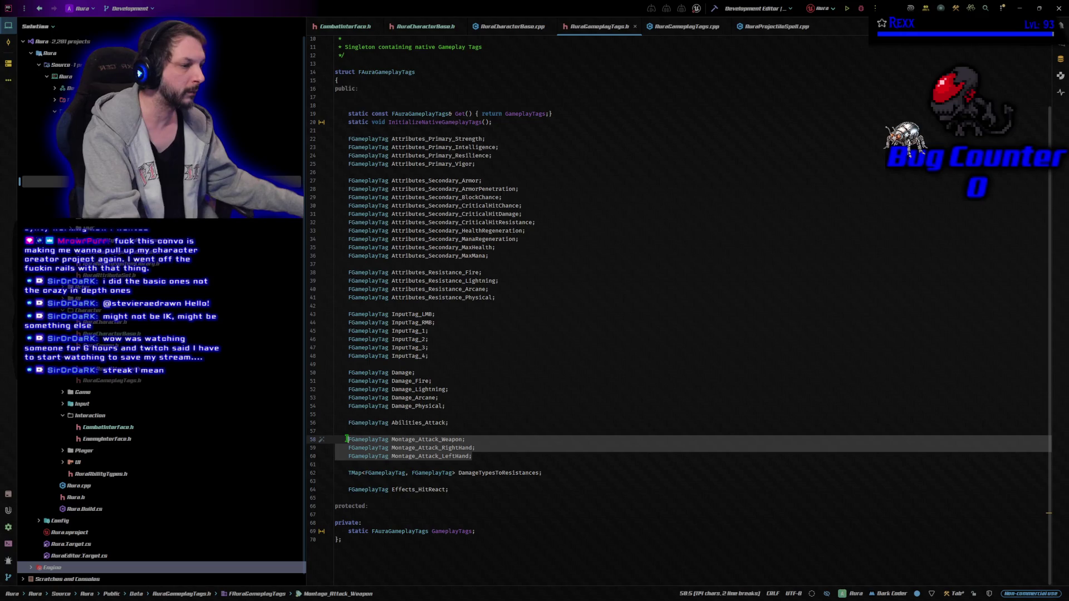
text(FGameplayTag CombatSocket_Weapon; 	FGameplayTag CombatSocket_RightHand; 	FGameplayTag CombatSocket_LeftHand;  	FGameplayTag Montage_Attack_1; 	FGameplayTag Montage_Attack_2; 	FGameplayTag Montage_Attack_3; 	FGameplayTag Montage_Attack_4;)
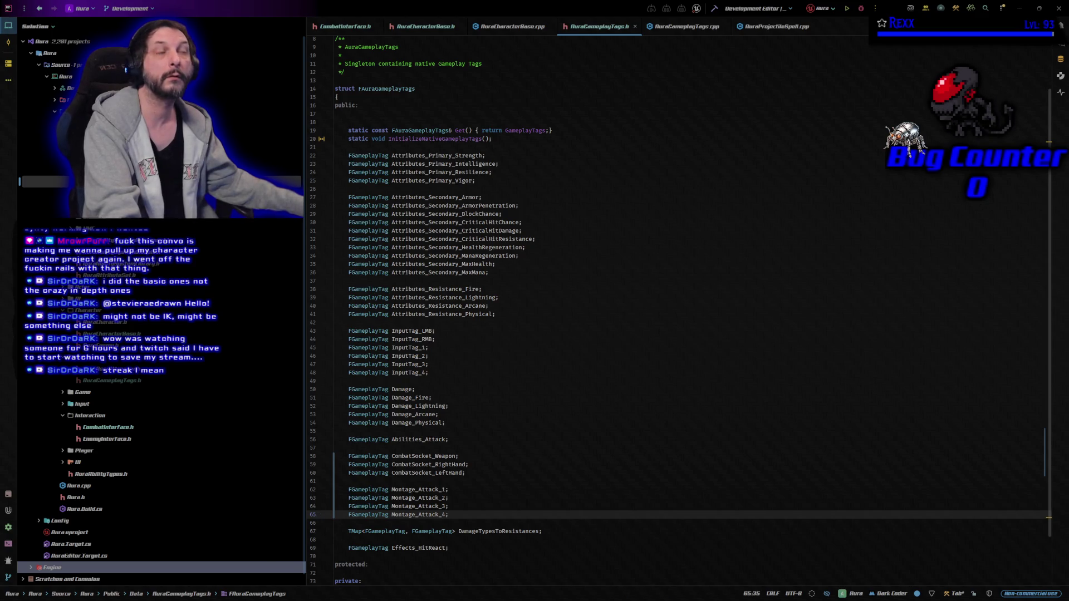
click(526, 34)
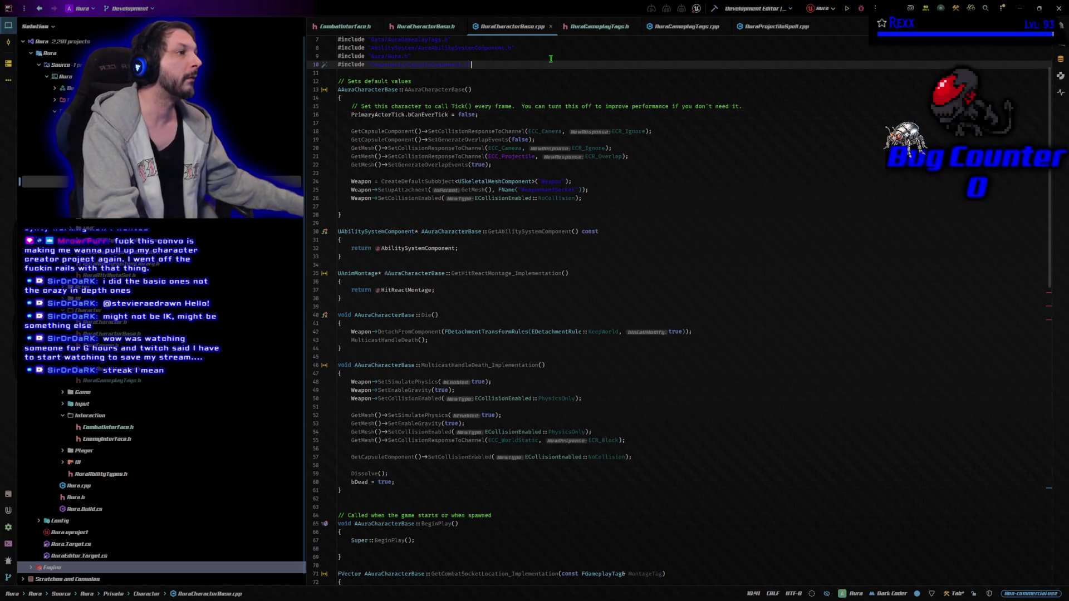
- Flip between AuraGameplayTags.cpp and AuraCharacterBase.cpp, ending on AuraGameplayTags.cpp
click(686, 28)
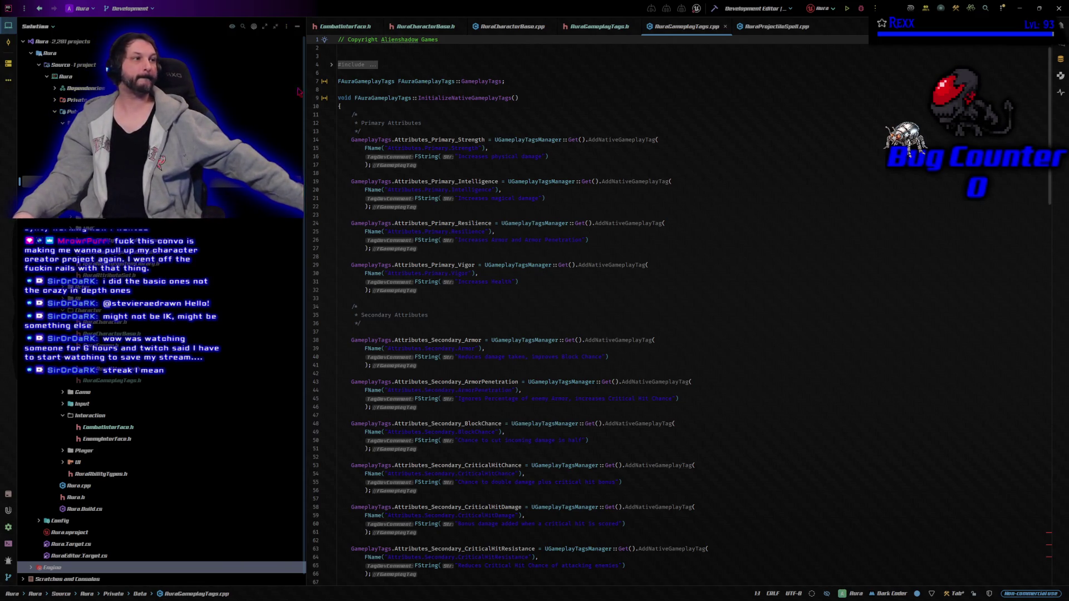
click(507, 26)
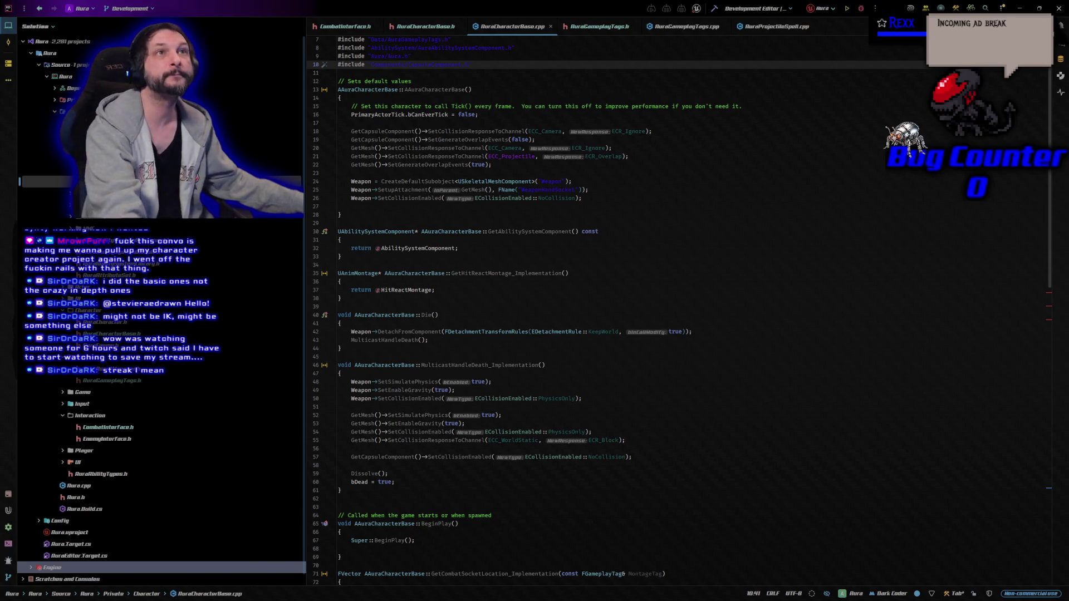
click(687, 27)
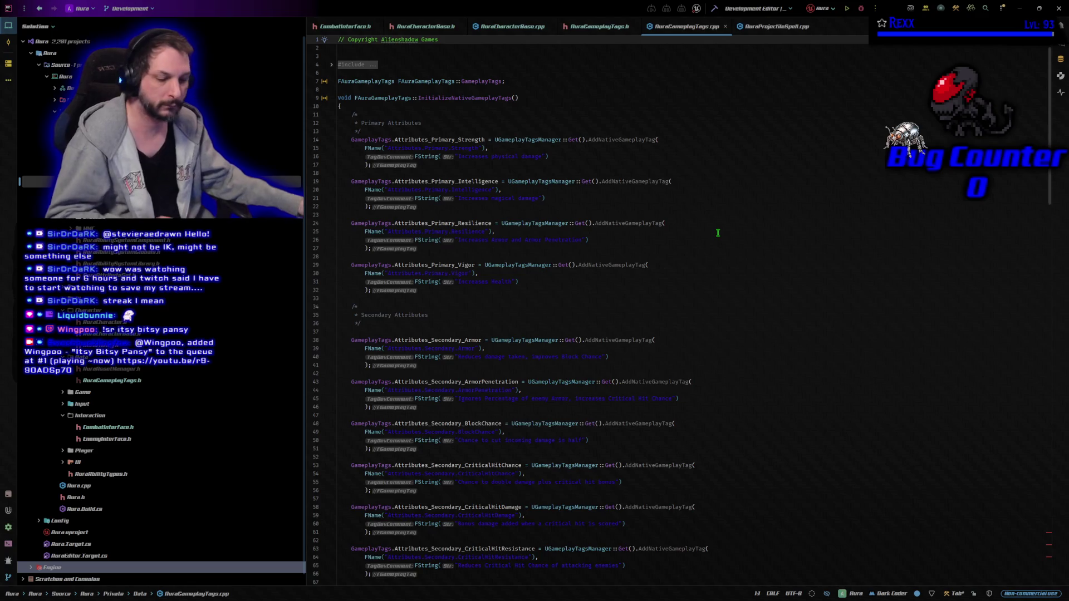
key(Return)
key(Return)
key(BackSpace)
key(BackSpace)
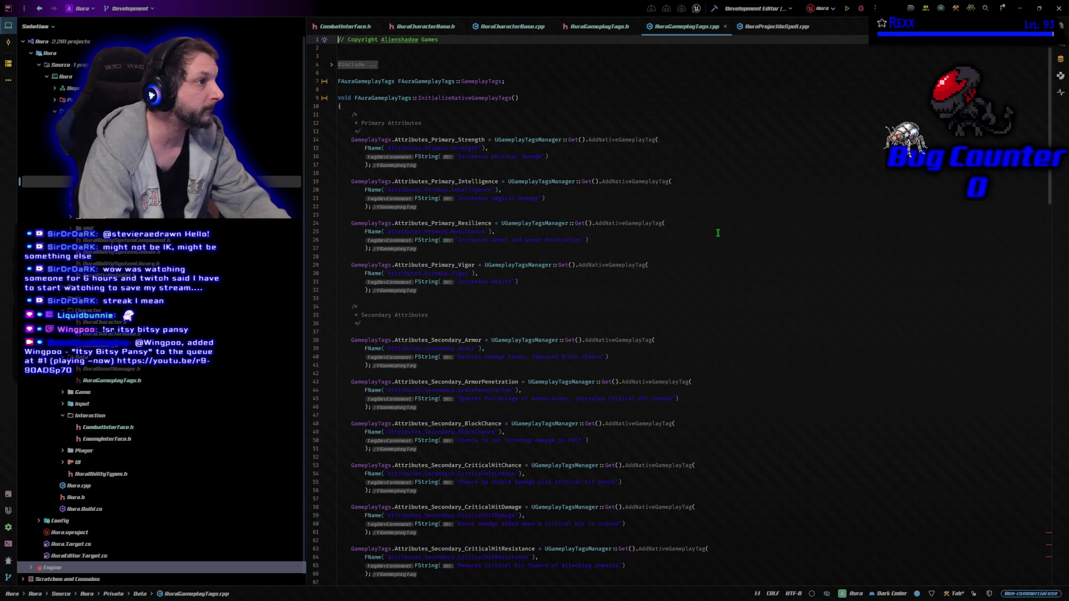
key(alt+Down)
key(alt+Down)
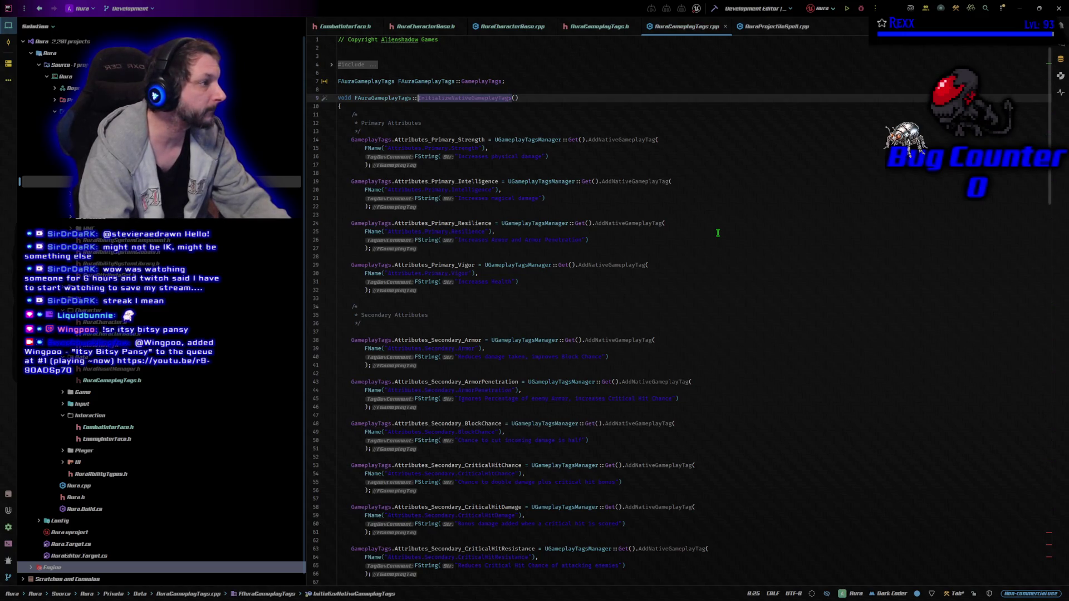
key(Down)
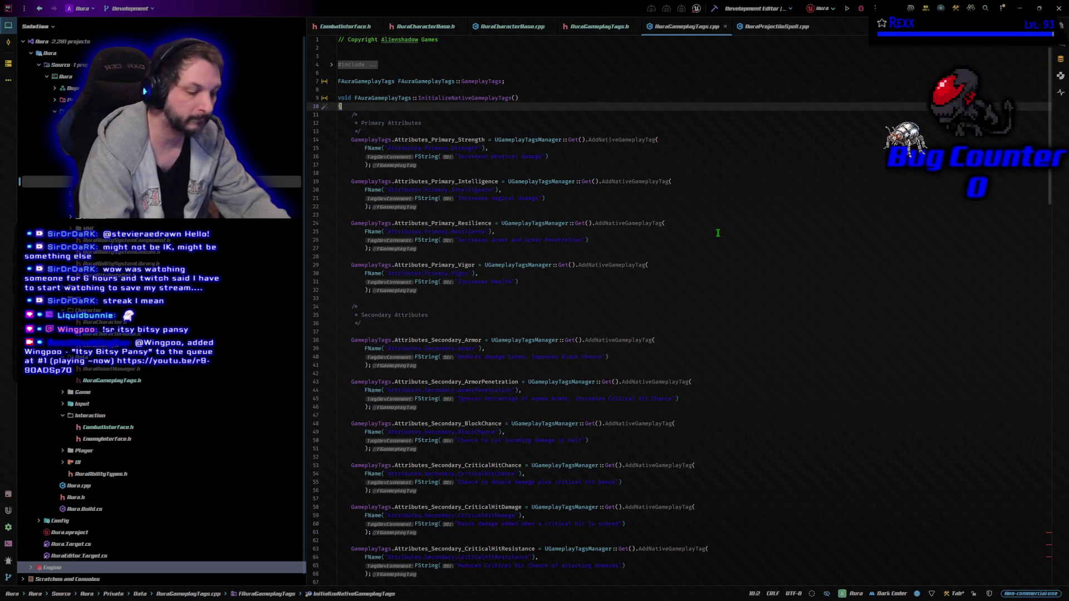
key(Up)
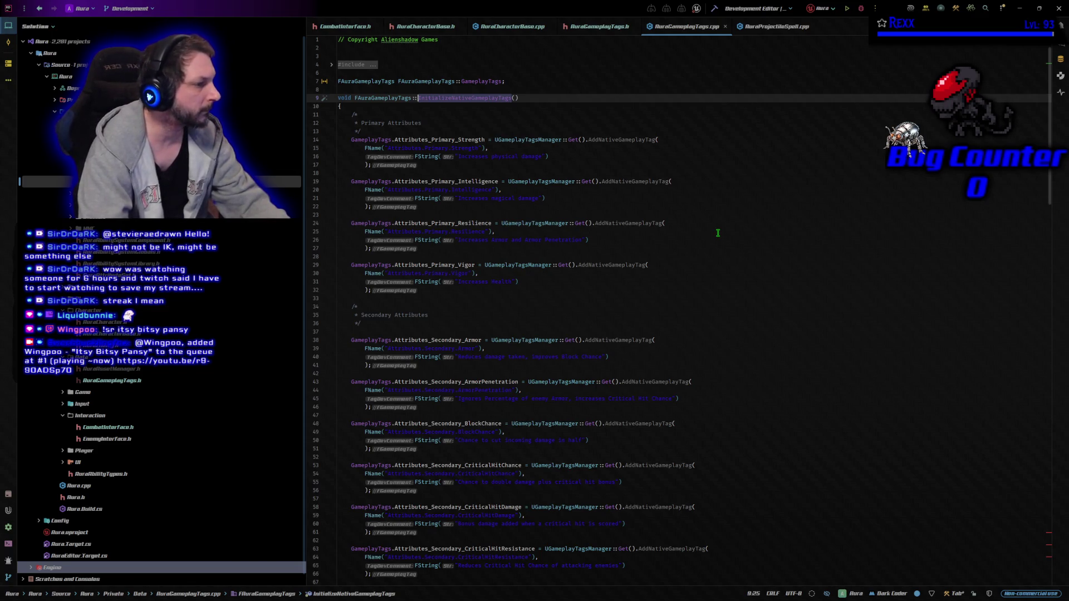
key(Down)
key(Down)
key(Down)
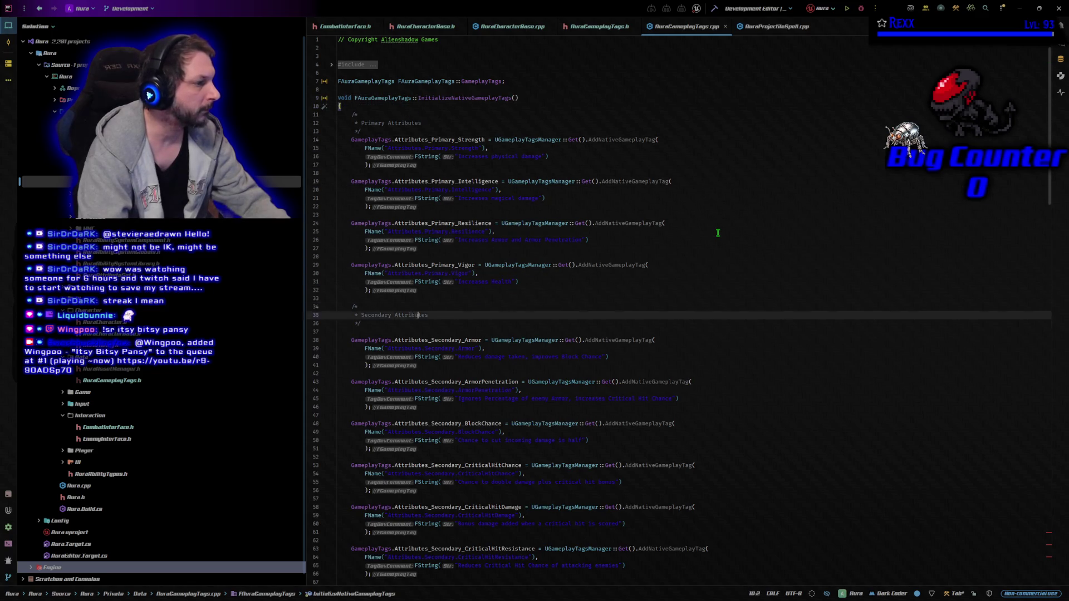
key(Down)
key(Down)
key(Down)
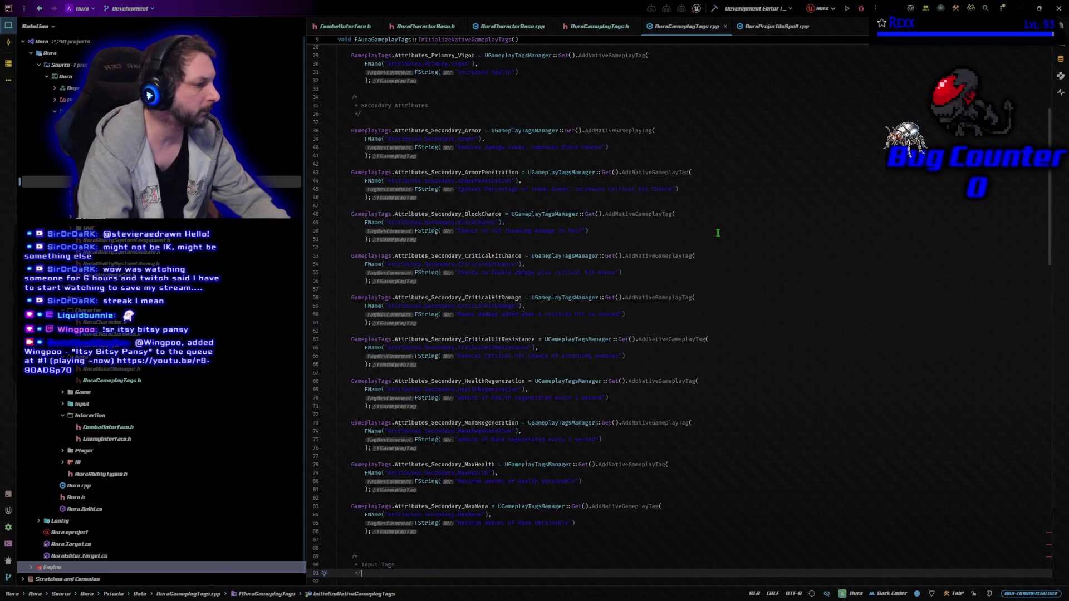
key(Down)
key(Down)
key(Down)
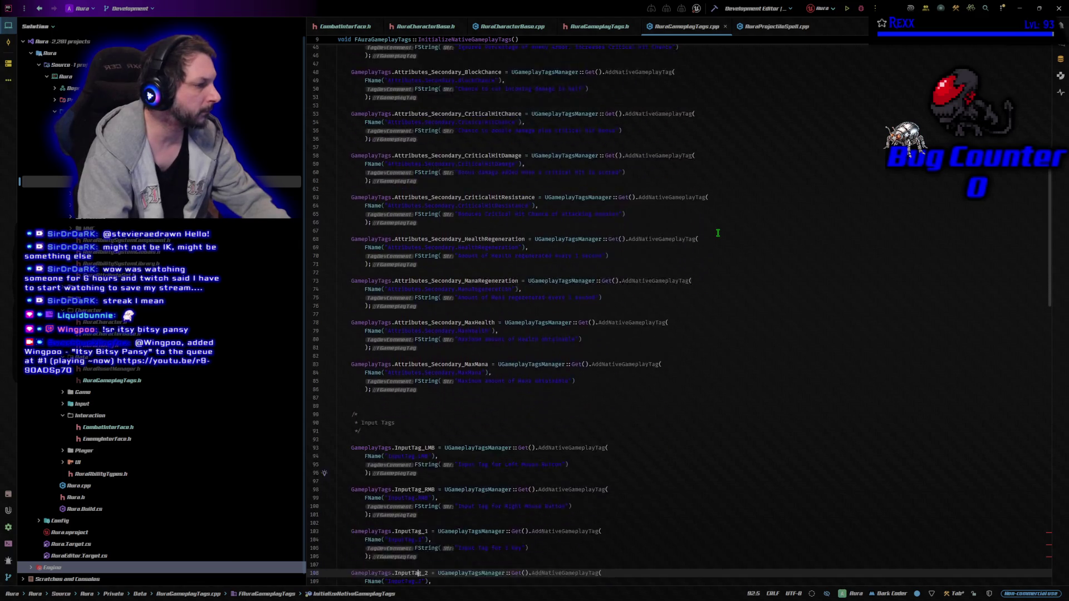
key(Down)
key(Down)
key(Down)
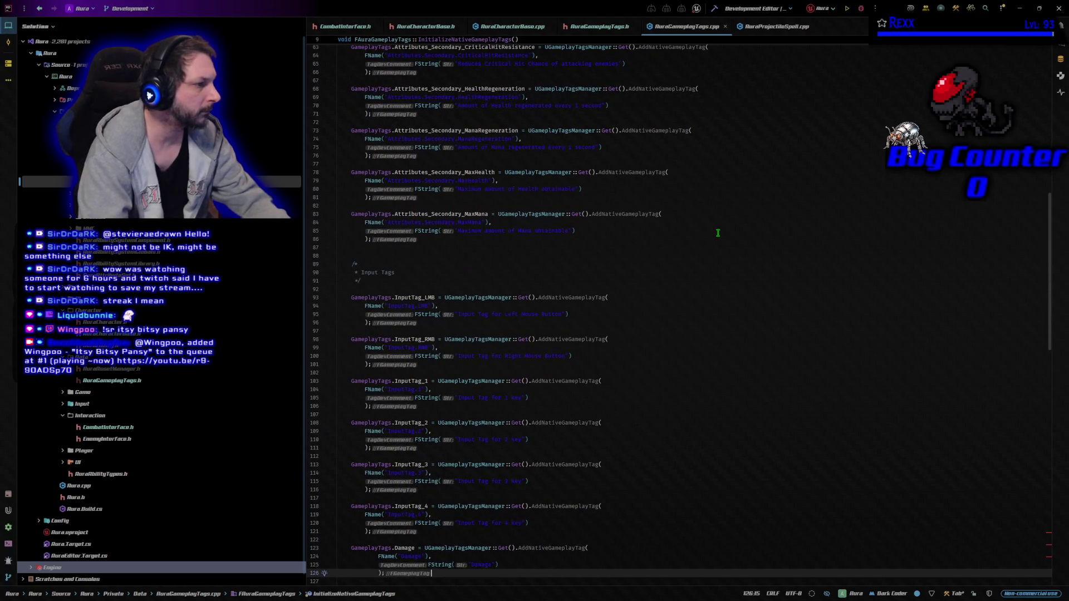
key(Up)
key(Up)
key(Up)
key(Up)
key(Up)
key(Up)
key(Up)
key(Up)
key(Up)
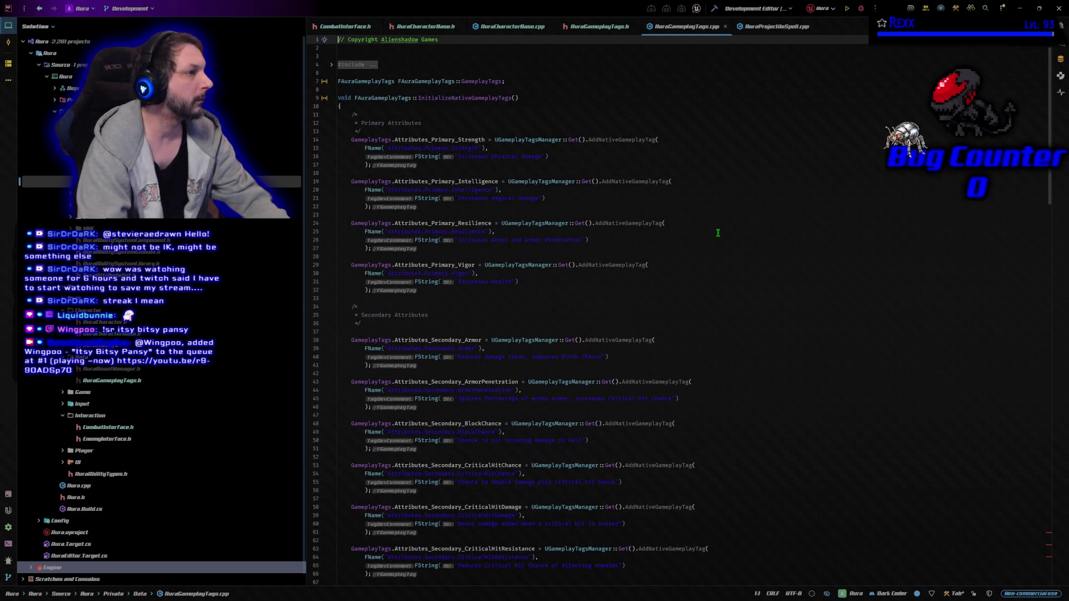
key(Down)
key(Down)
key(Down)
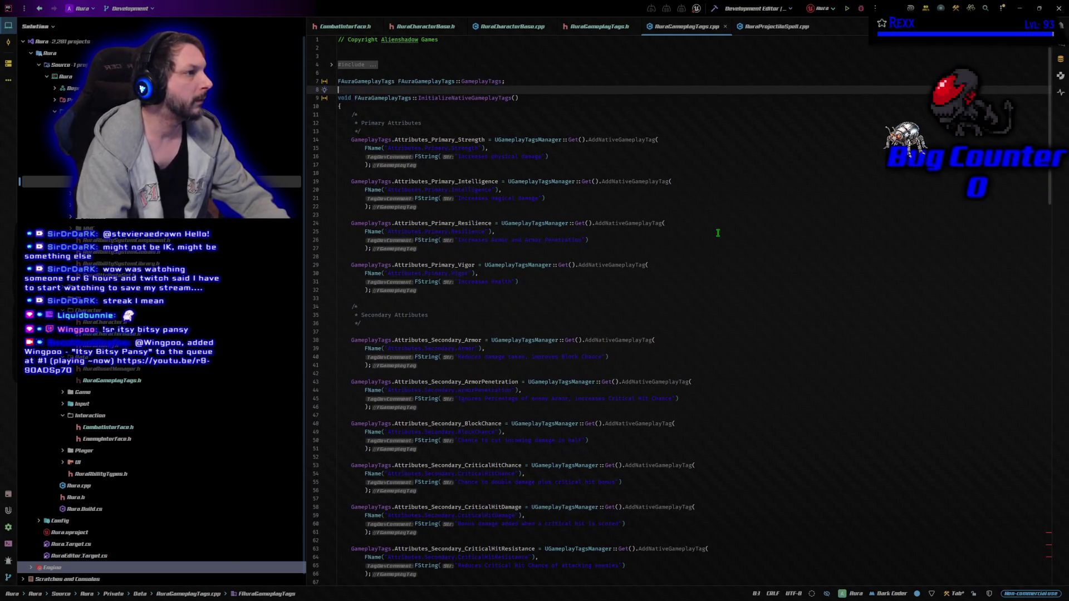
key(ctrl+Right)
key(ctrl+Right)
key(ctrl+Right)
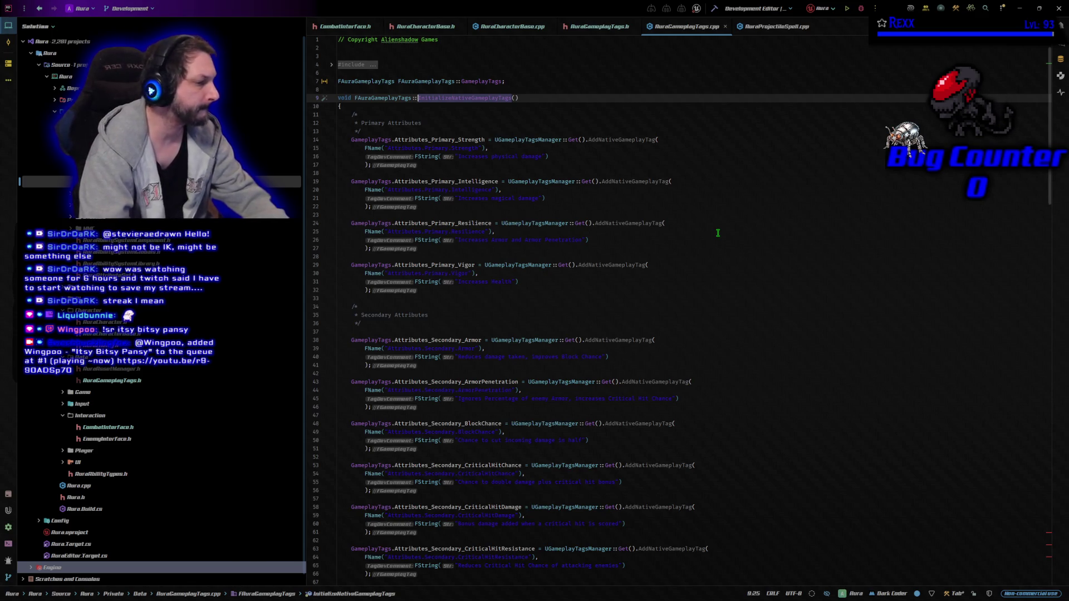
scroll(721, 256, down, 9)
scroll(723, 283, down, 20)
scroll(726, 289, down, 19)
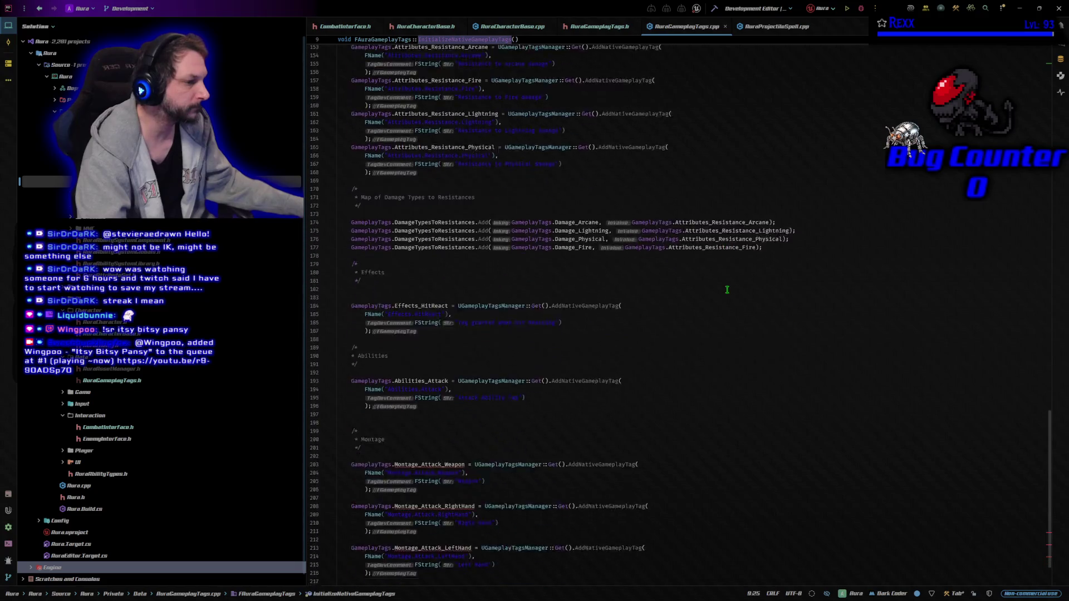
scroll(725, 290, down, 3)
click(436, 387)
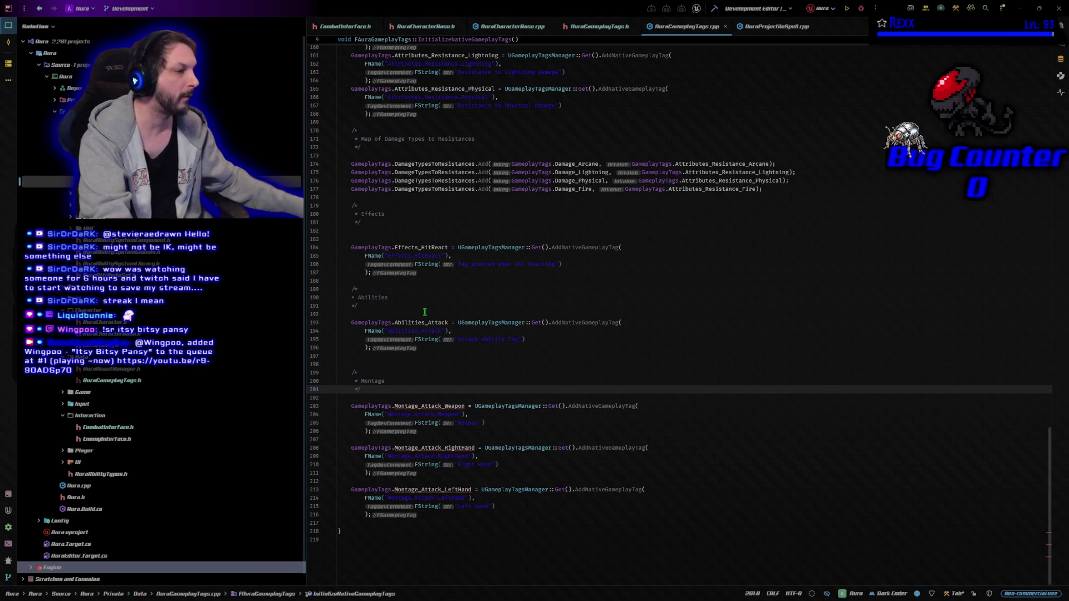
drag(393, 384, 358, 380)
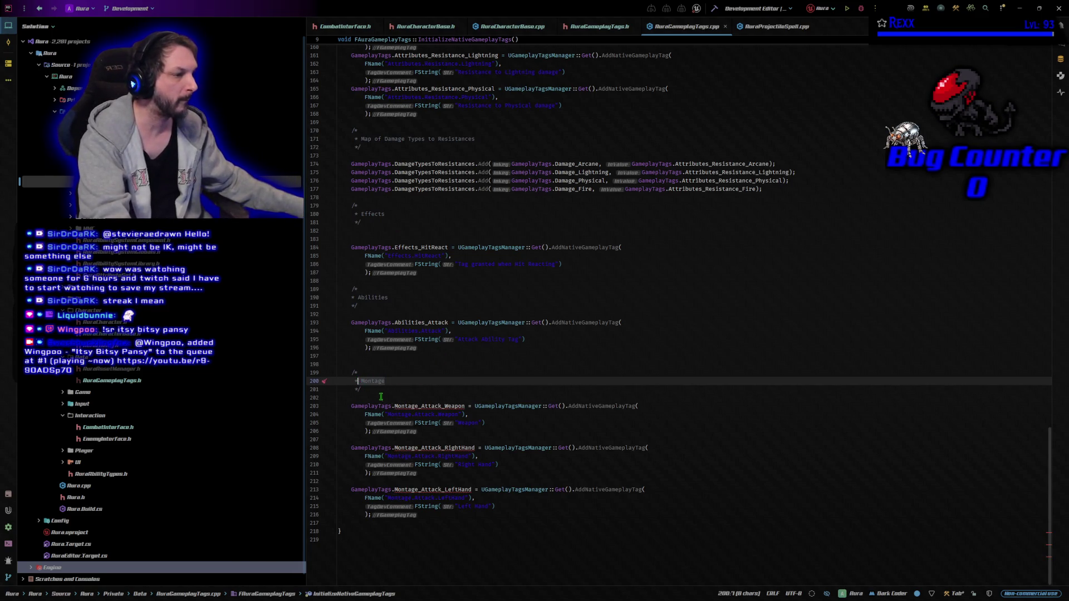
- Retitle the comment to 'Combat Sockets' and paste a CombatSocket_Weapon definition over the weapon tag block
text(Combat Sockets)
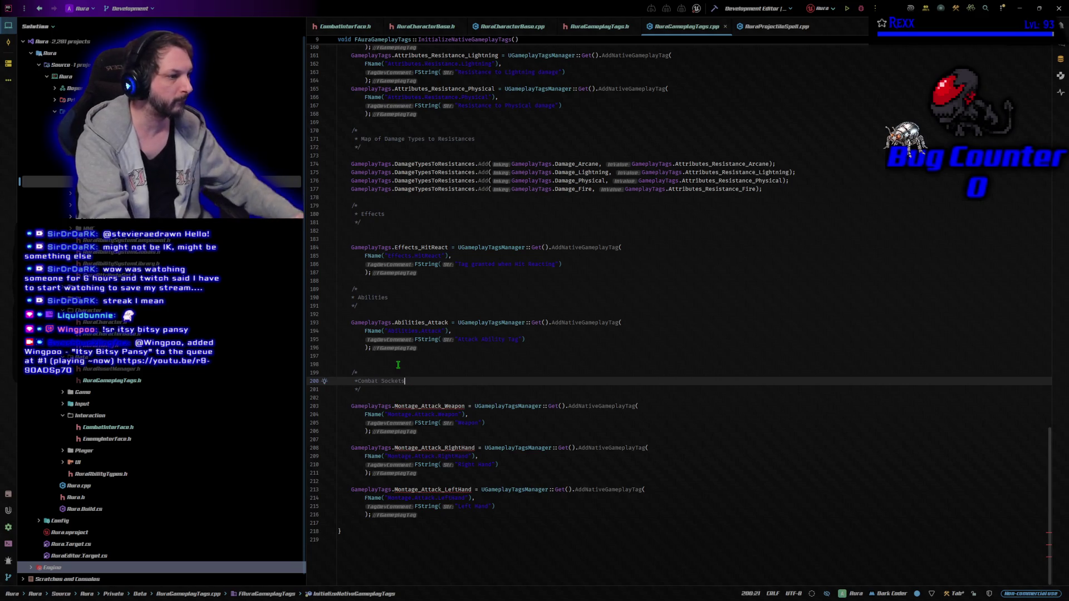
key(Left)
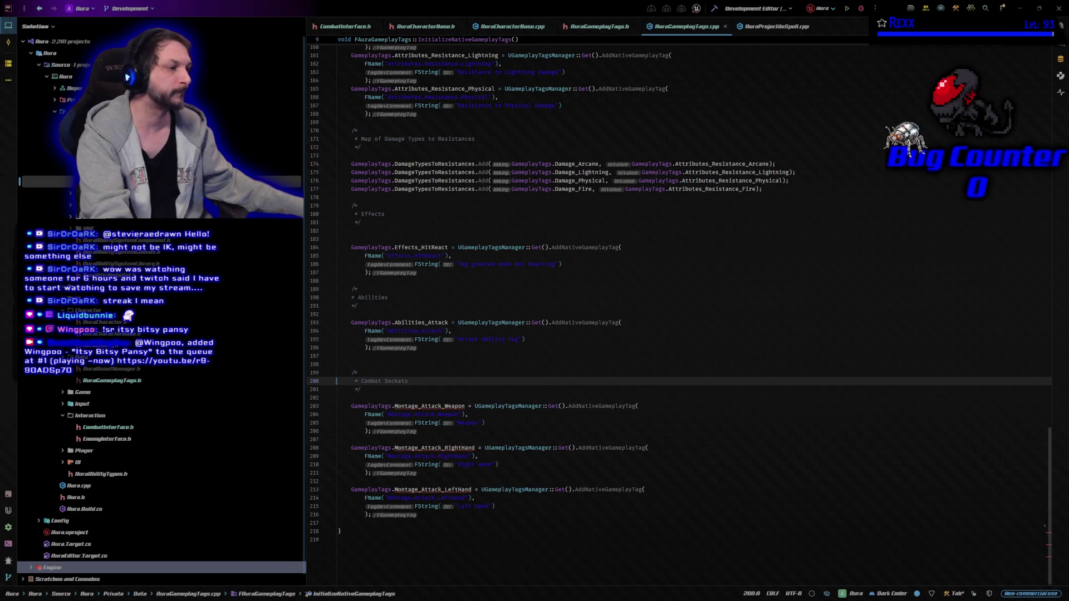
drag(494, 422, 352, 405)
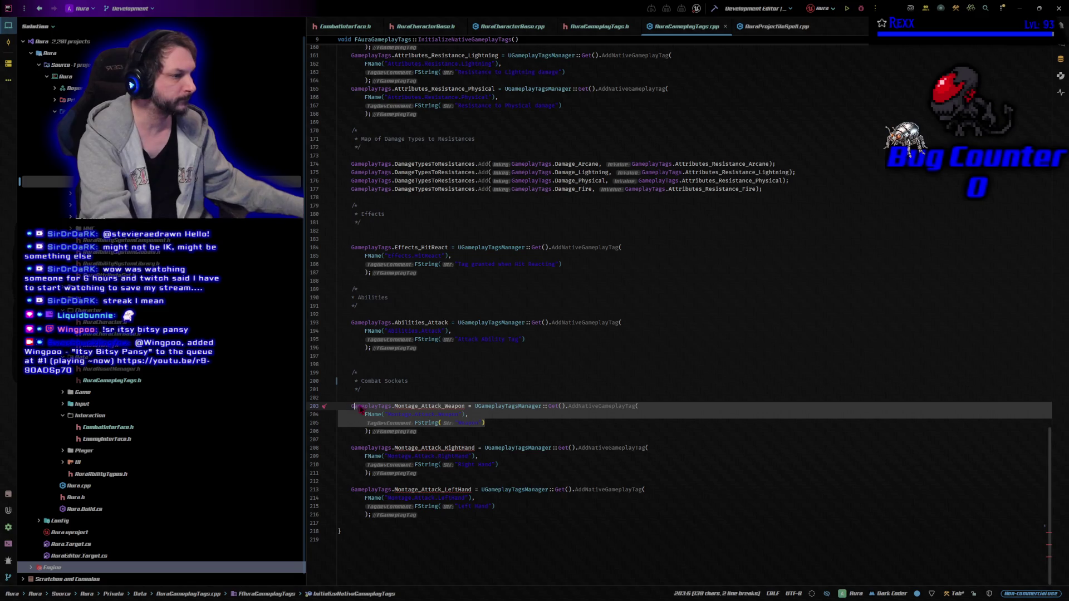
key(ctrl+v)
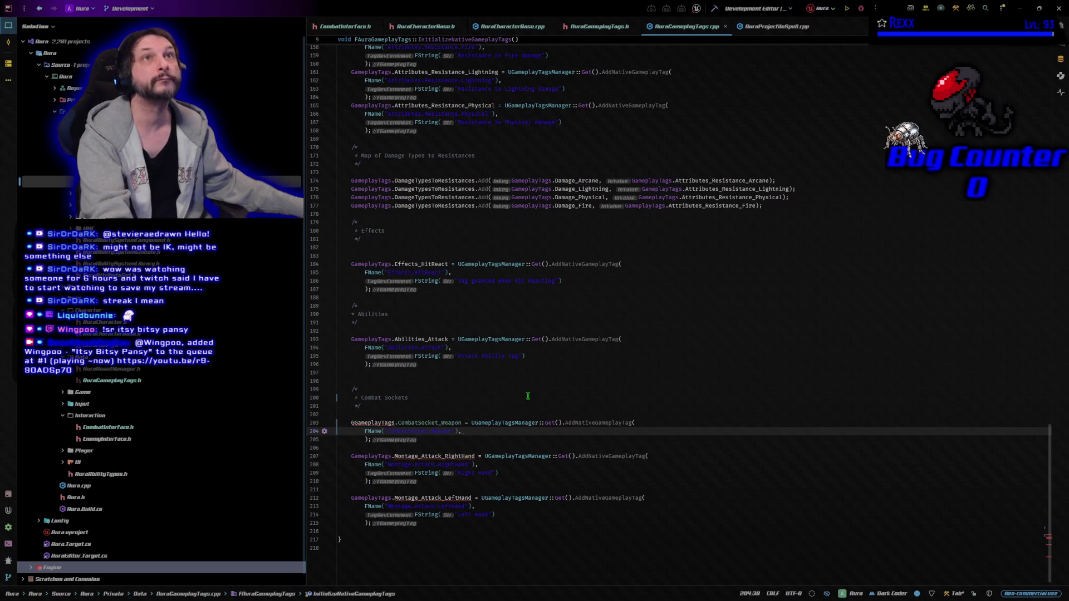
- Fix the doubled G in GGameplayTags, then undo the paste to restore the Montage_Attack_Weapon block
click(357, 423)
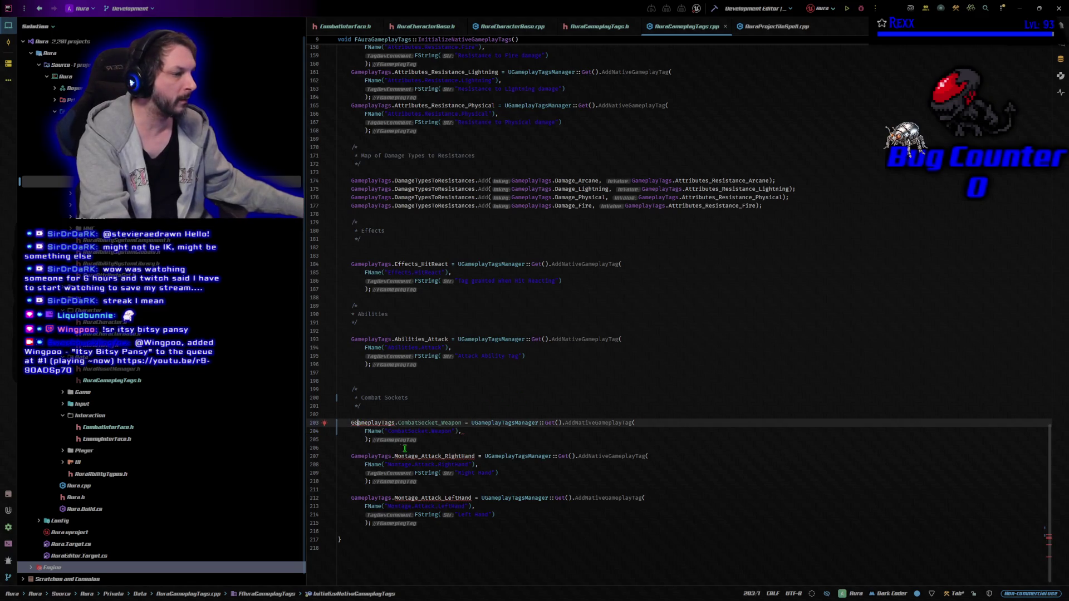
key(BackSpace)
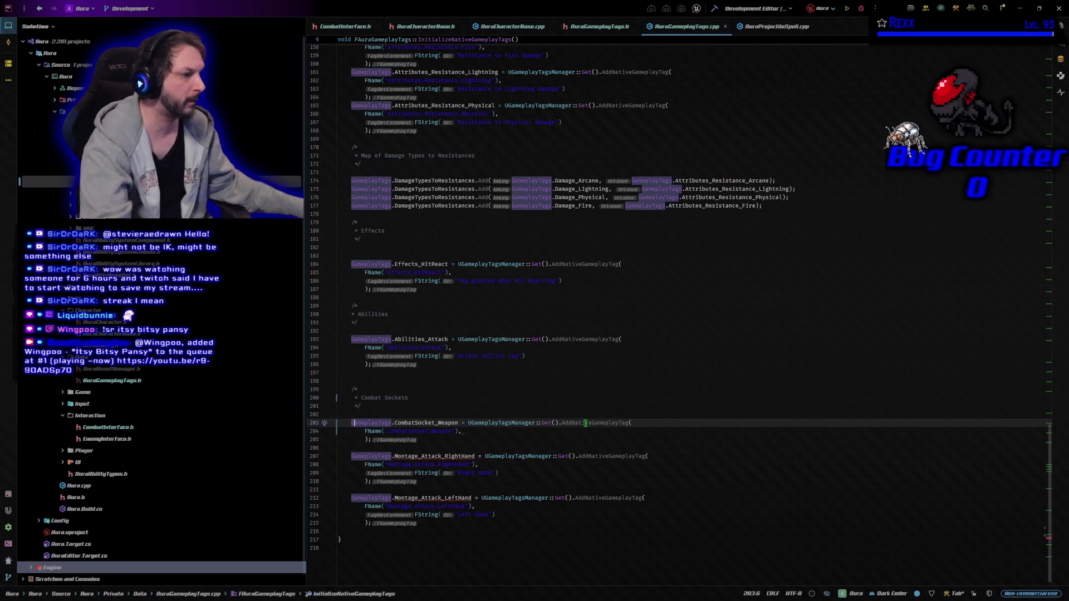
click(555, 432)
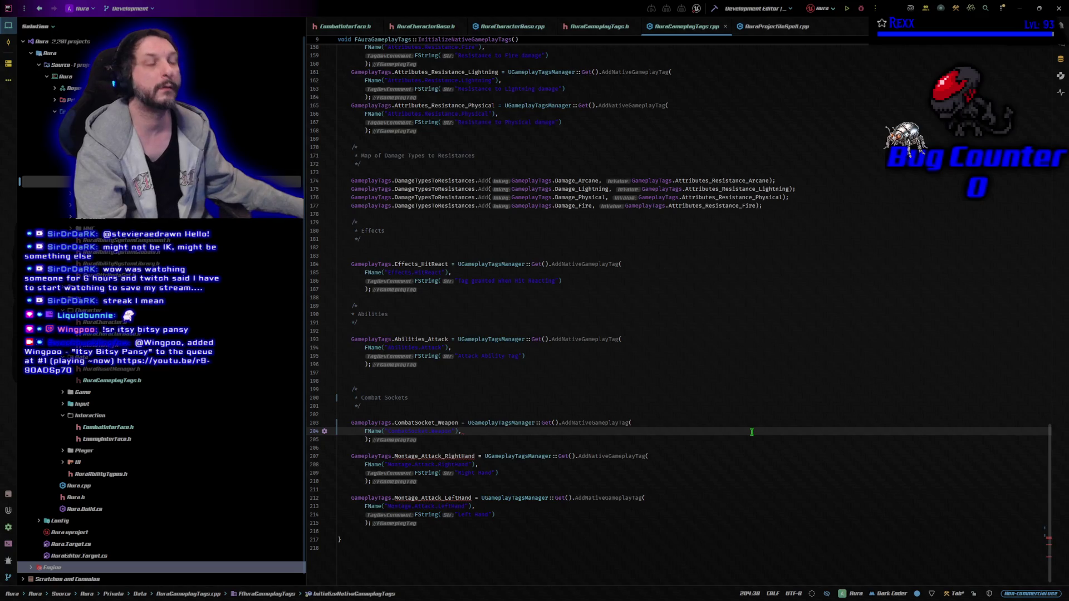
key(Up)
key(Home)
text(G)
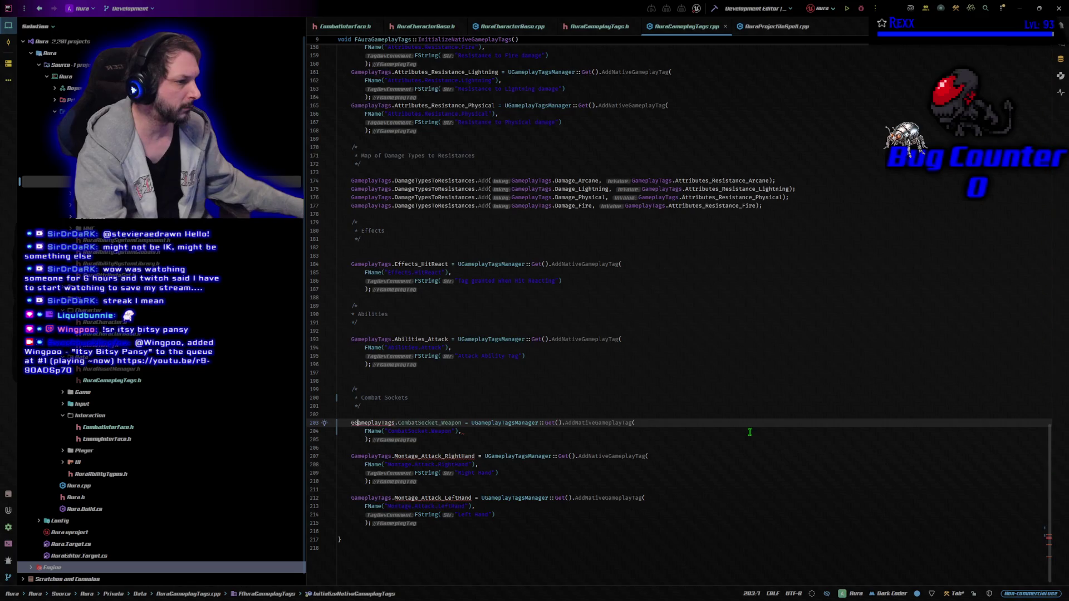
click(747, 432)
key(ctrl+z)
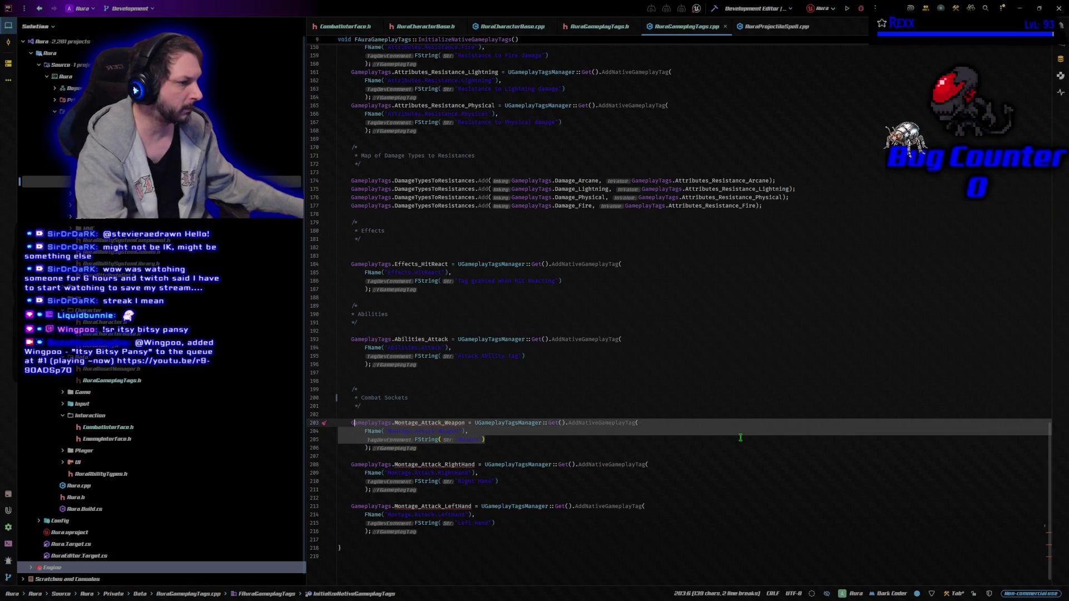
- Paste CombatSocket_Weapon, CombatSocket_RightHand and CombatSocket_LeftHand over the three tag declarations, adding a line below
click(740, 437)
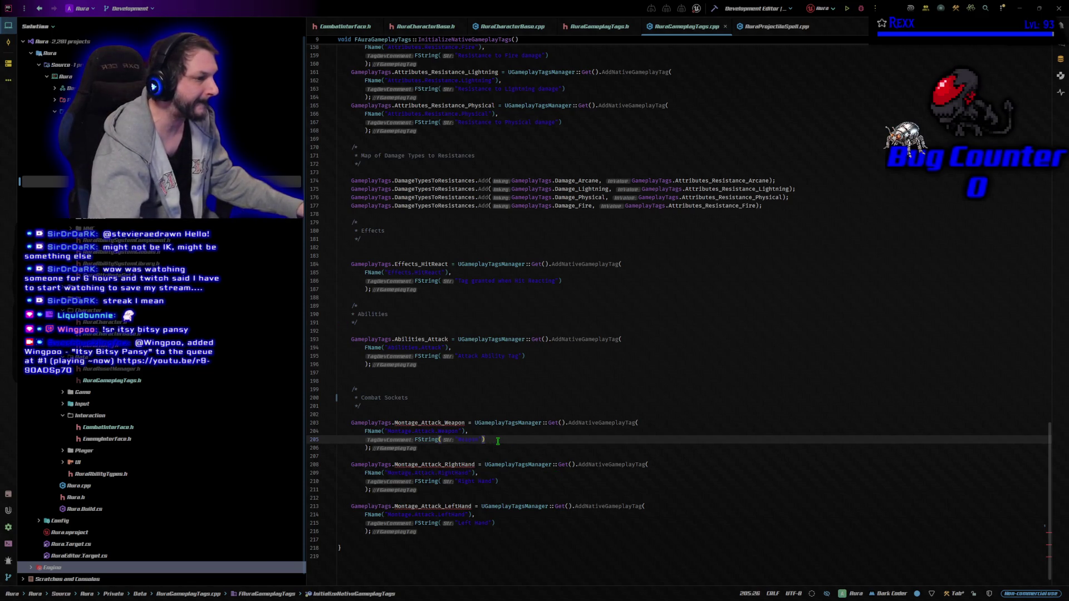
drag(468, 431, 350, 423)
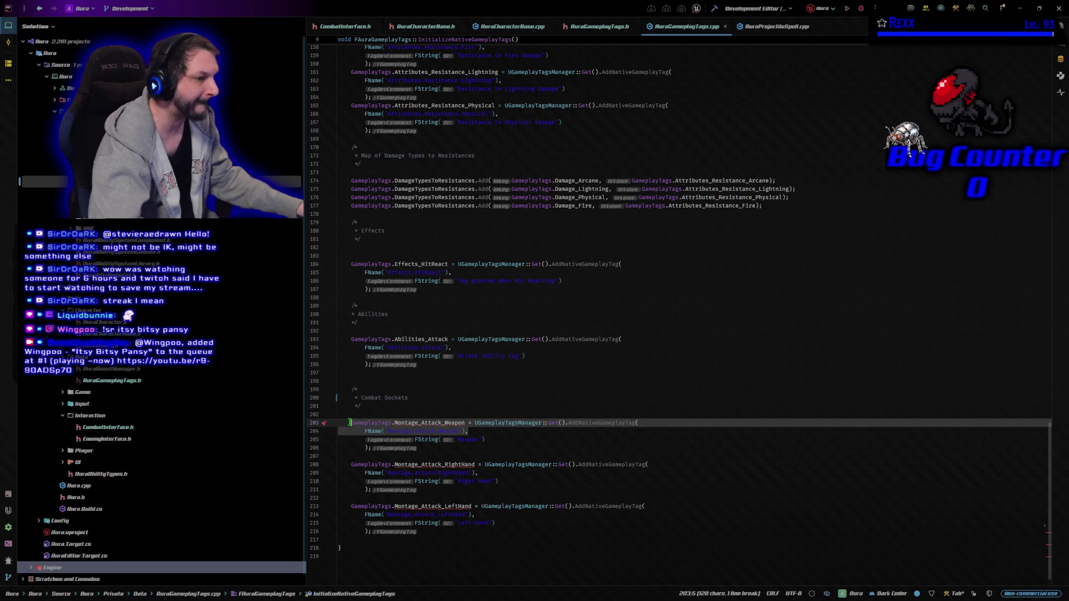
key(ctrl+v)
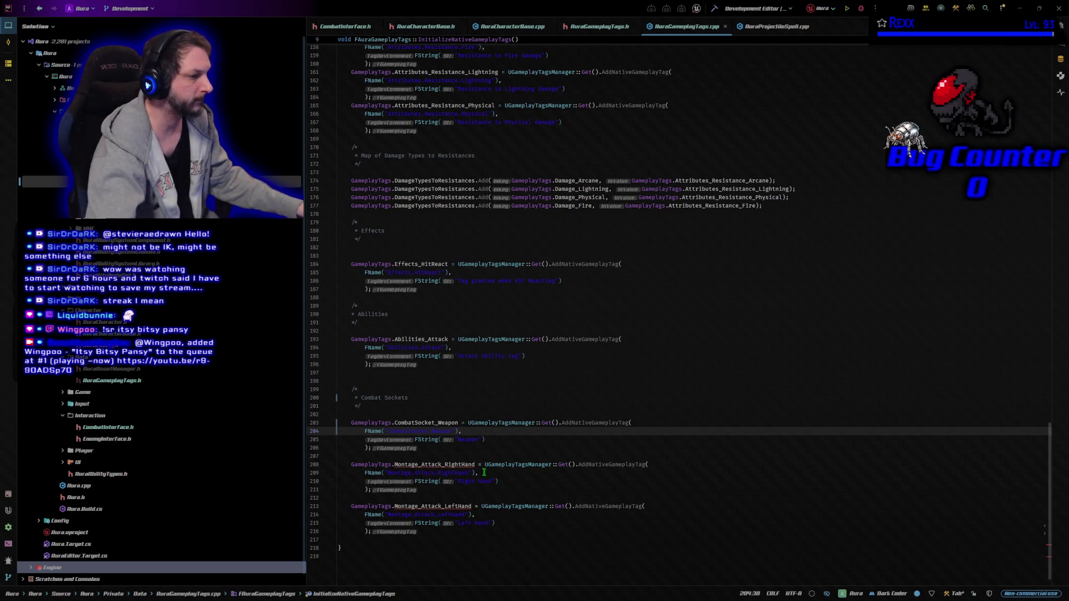
drag(479, 473, 405, 465)
key(ctrl+v)
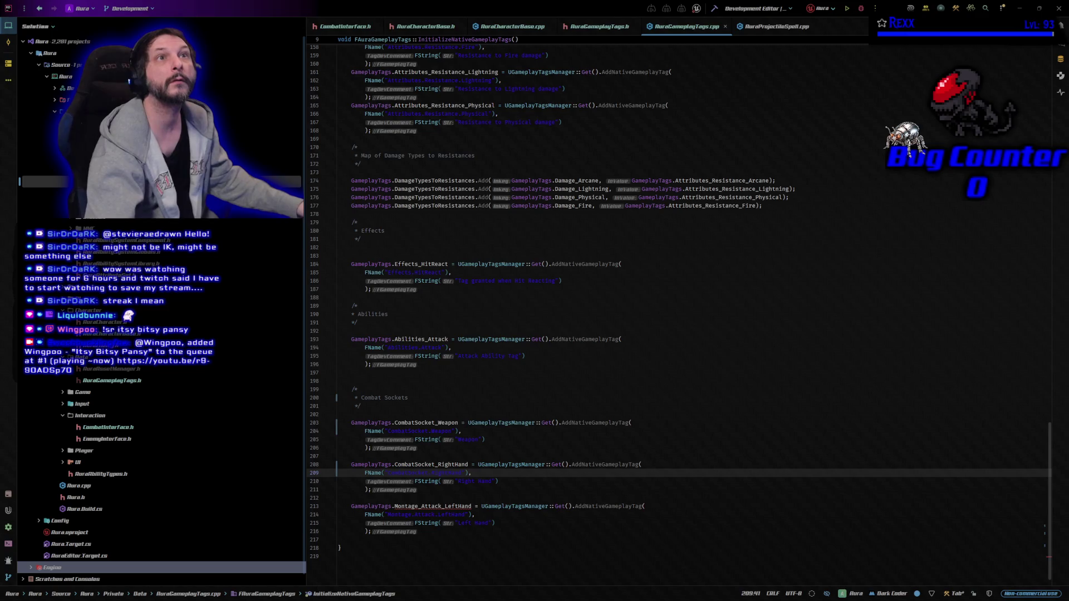
drag(500, 516, 350, 506)
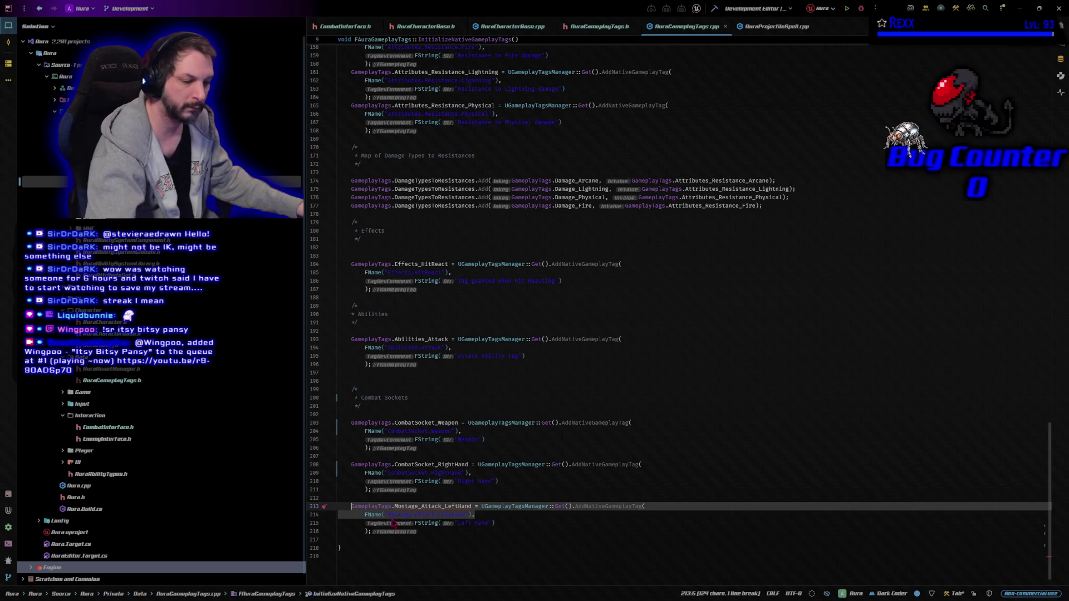
key(ctrl+v)
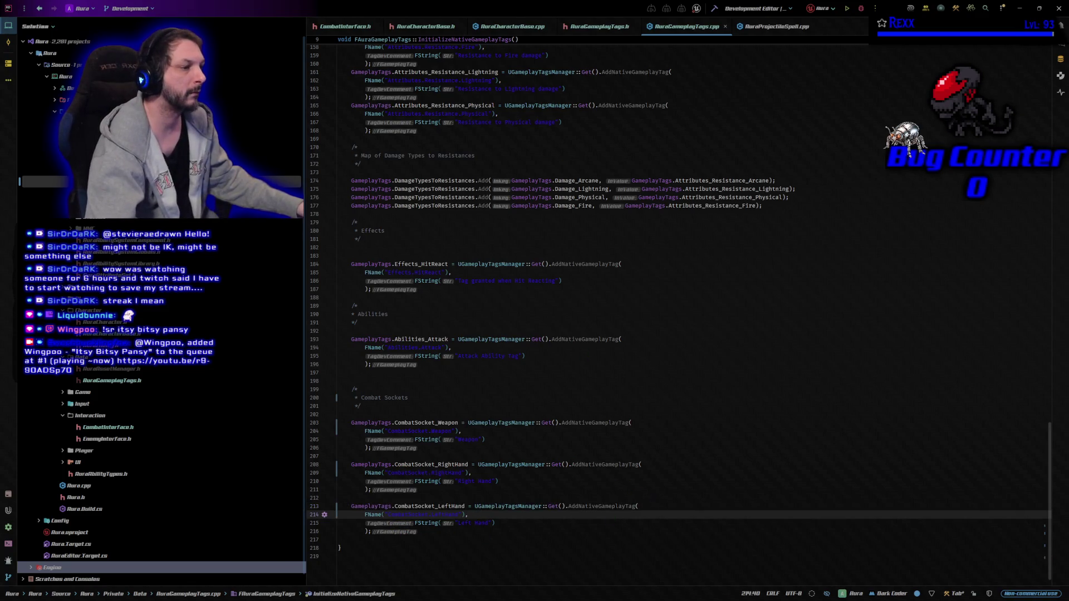
scroll(663, 428, up, 1)
scroll(663, 428, down, 1)
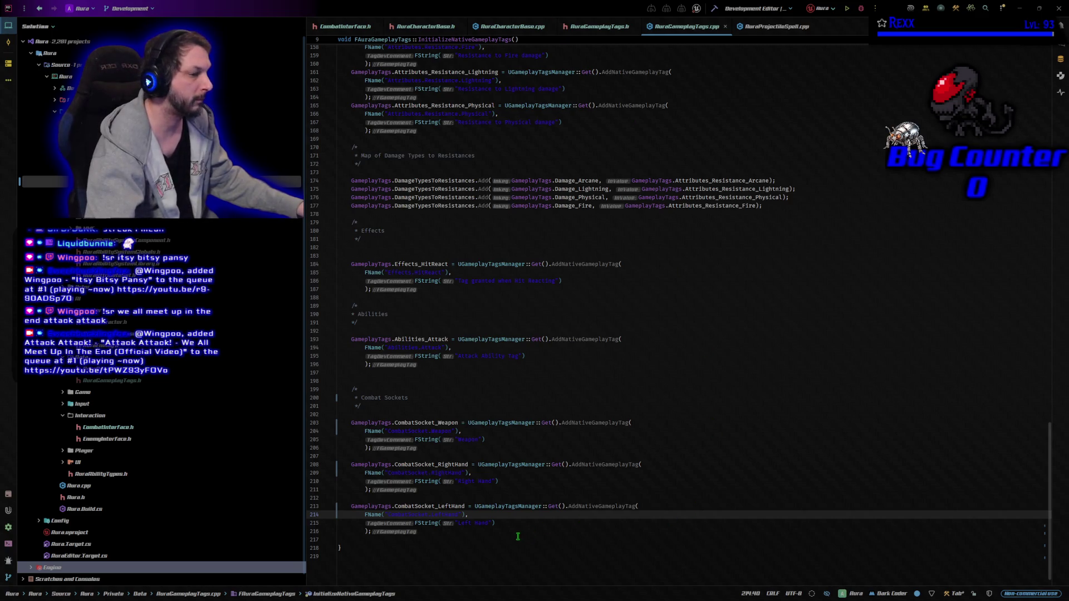
click(536, 539)
key(Return)
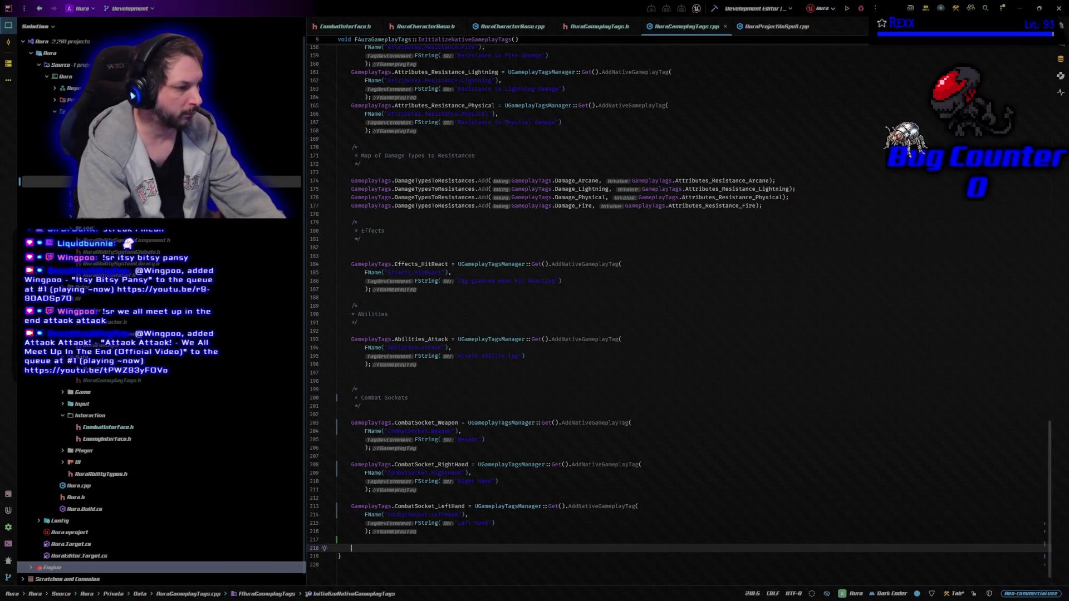
- Paste a Montage Tags block registering Montage_Attack_1 through Montage_Attack_4 below the socket tags and save
key(Return)
key(Up)
key(ctrl+v)
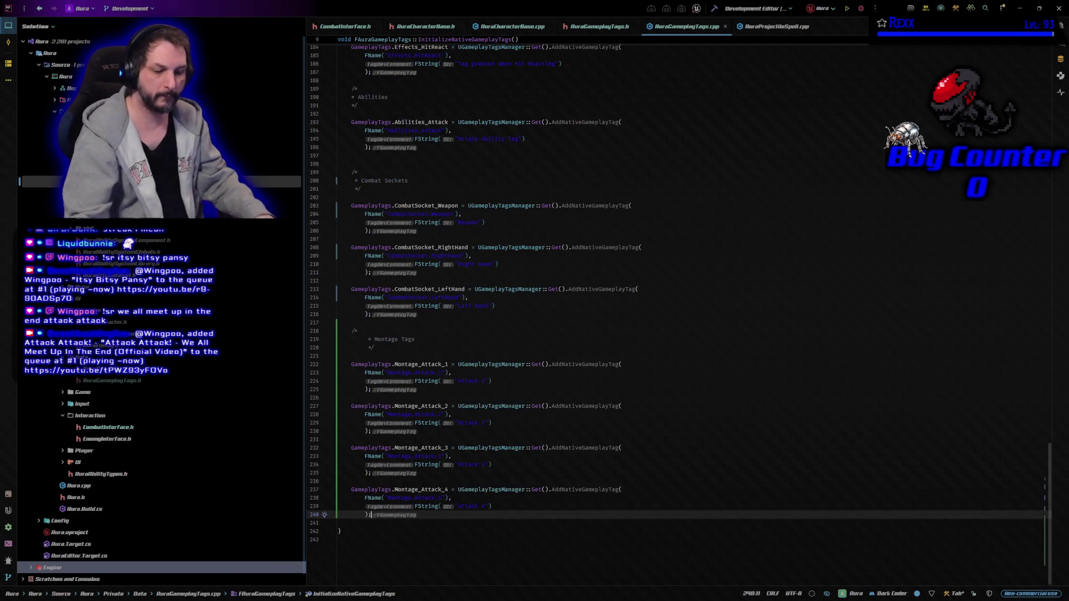
key(ctrl+s)
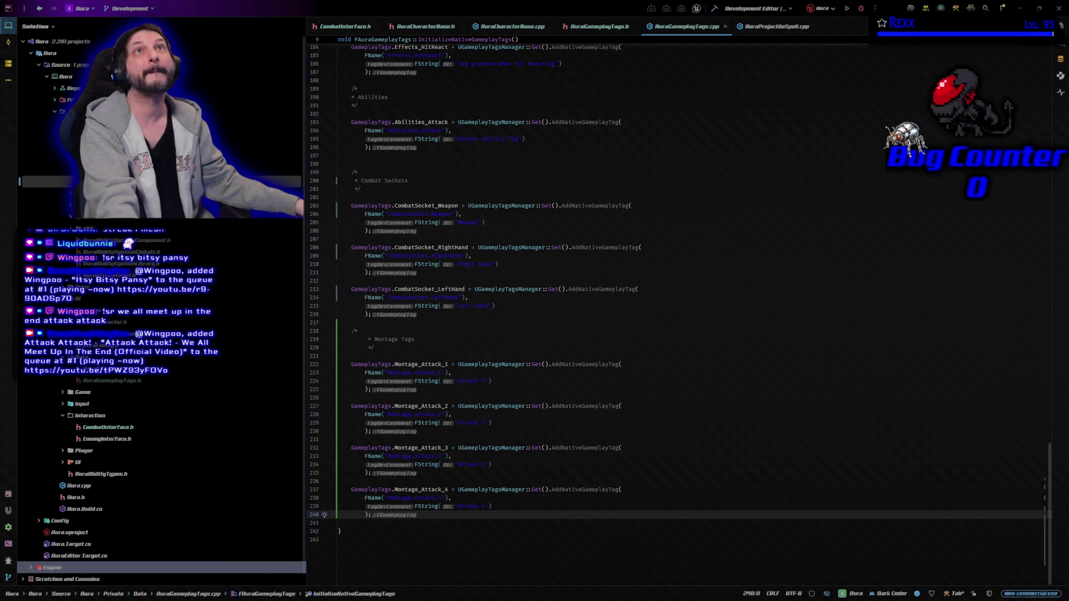
- In AuraProjectileSpell.cpp, change line 28's Montage_Attack_Weapon tag to CombatSocket_Weapon and build
click(777, 26)
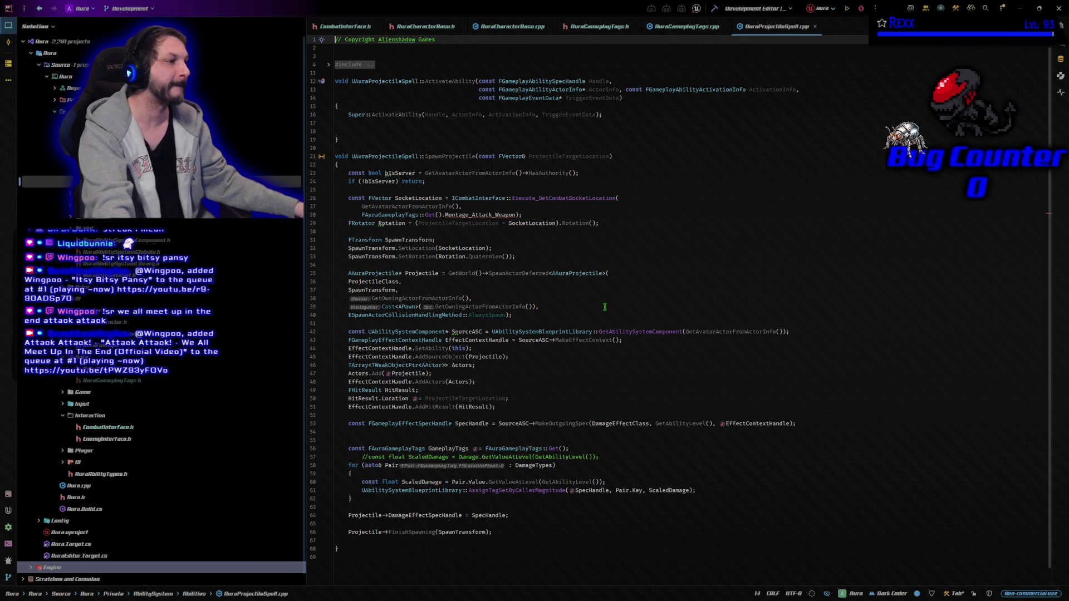
click(491, 215)
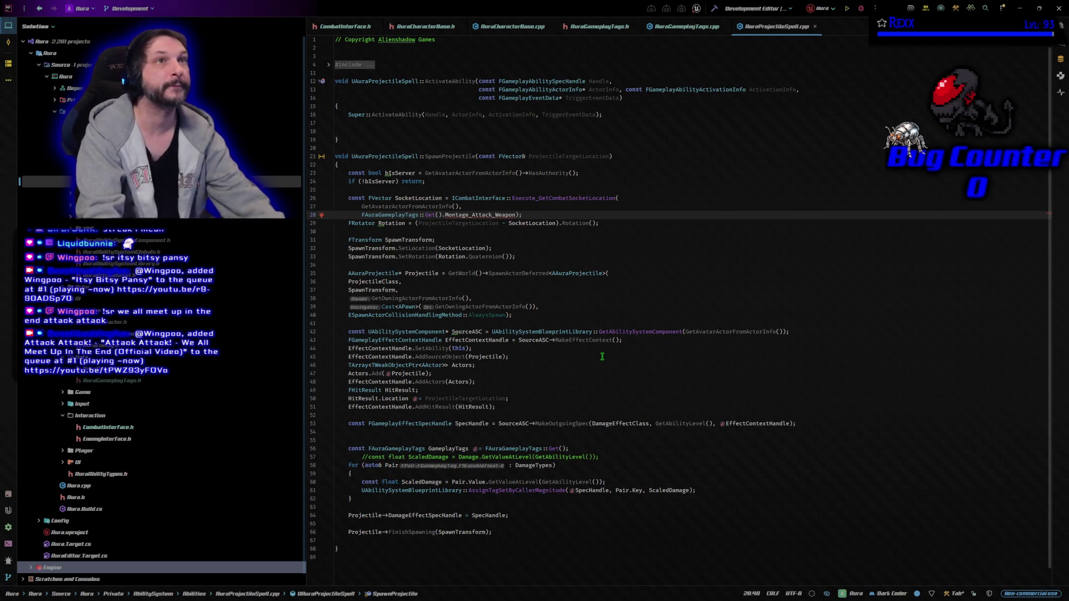
key(ctrl+shift+Left)
text(Combat)
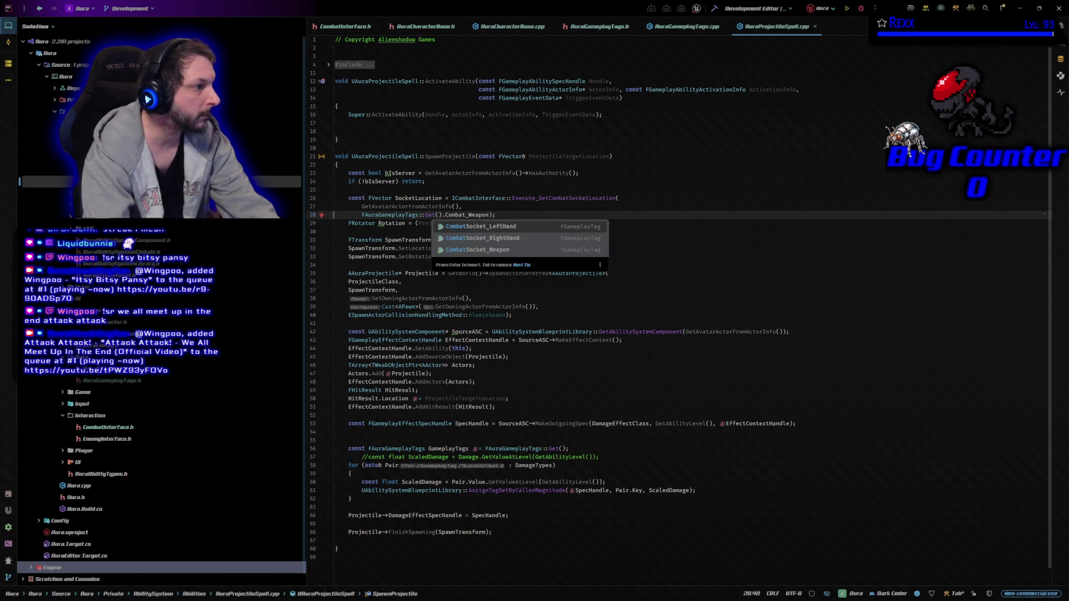
key(Down)
key(Down)
key(Tab)
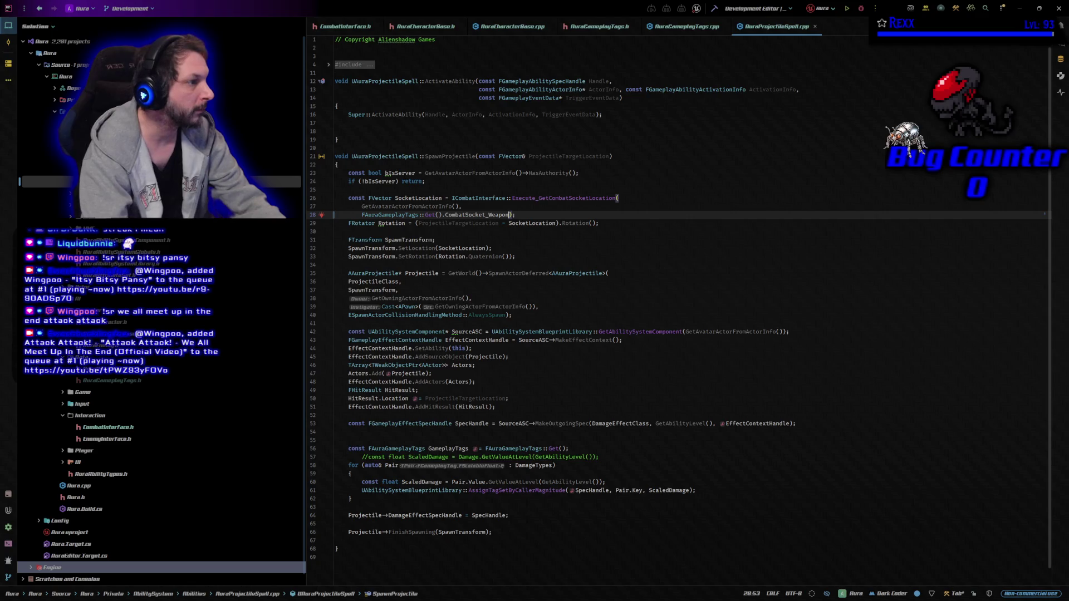
click(515, 214)
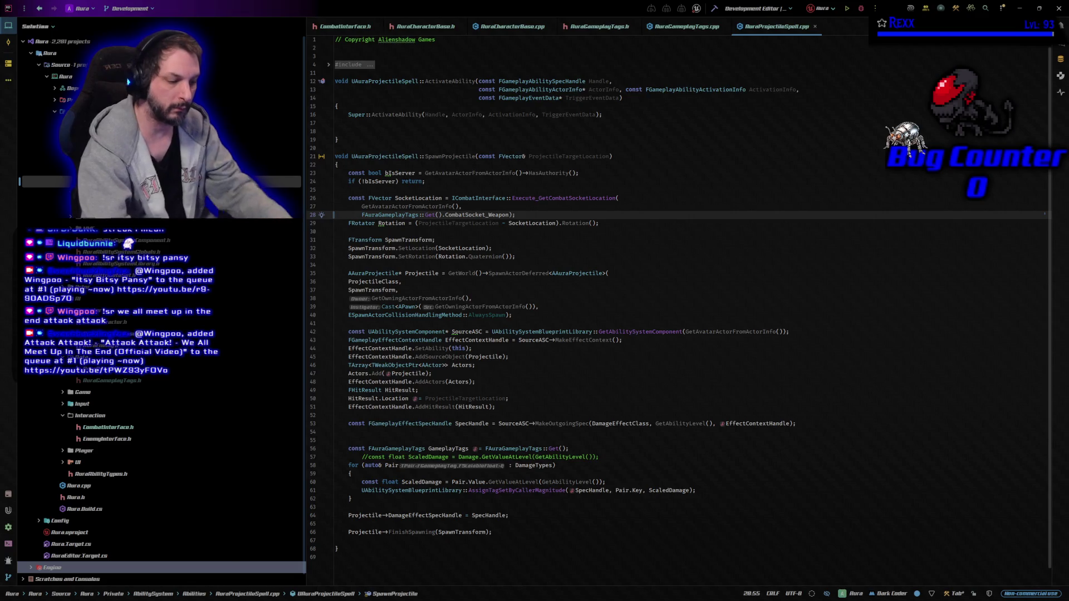
key(ctrl+shift+b)
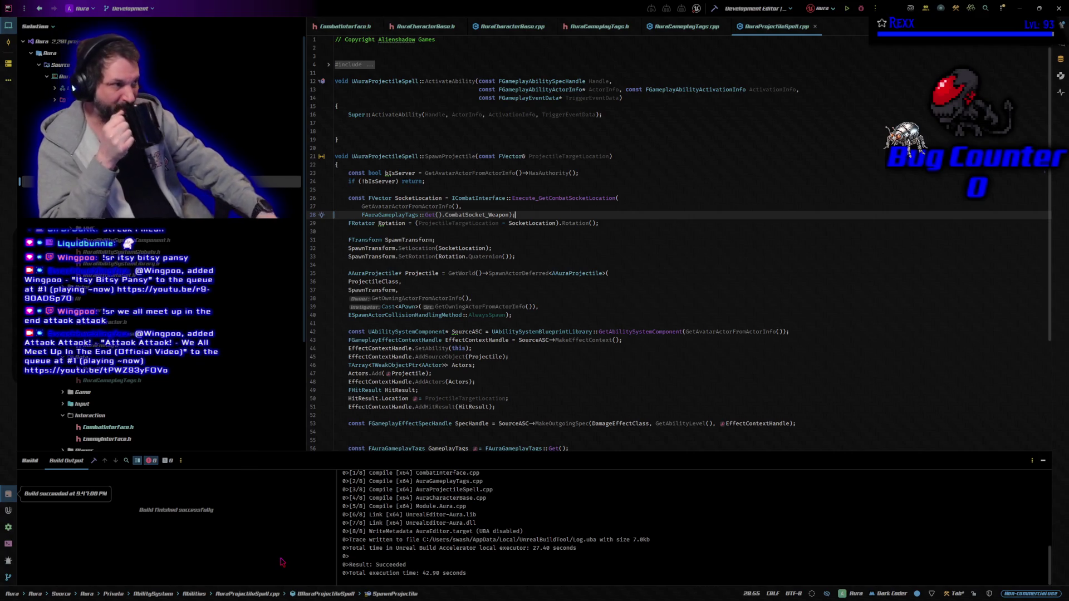
- Once the build succeeds, launch Unreal Editor with debugging
click(861, 8)
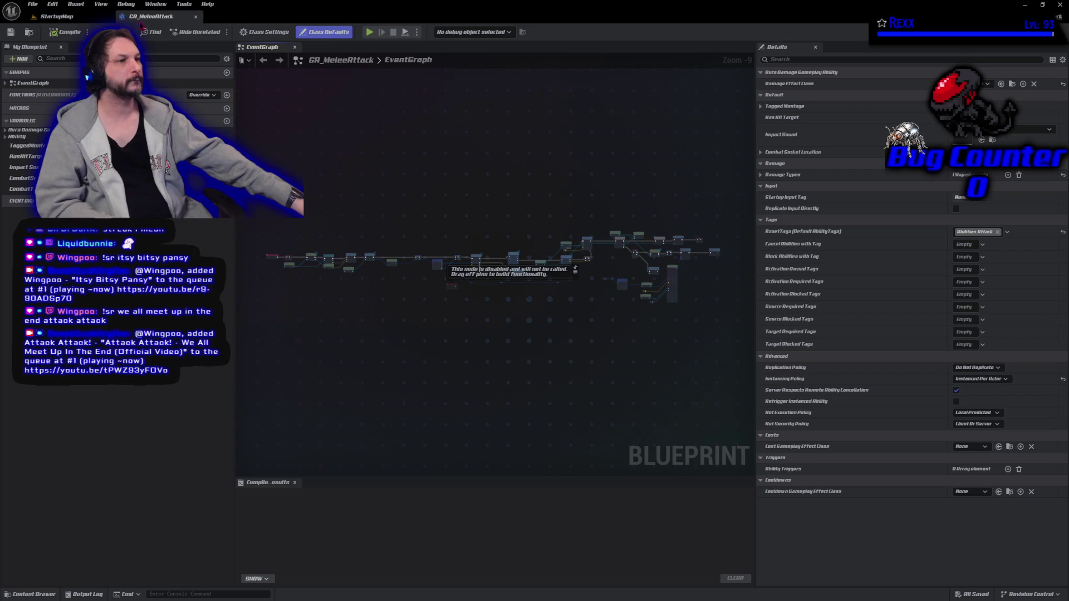
- Close the GA_MeleeAttack Blueprint and bring up the Enemy Abilities folder in the Content Browser
click(195, 16)
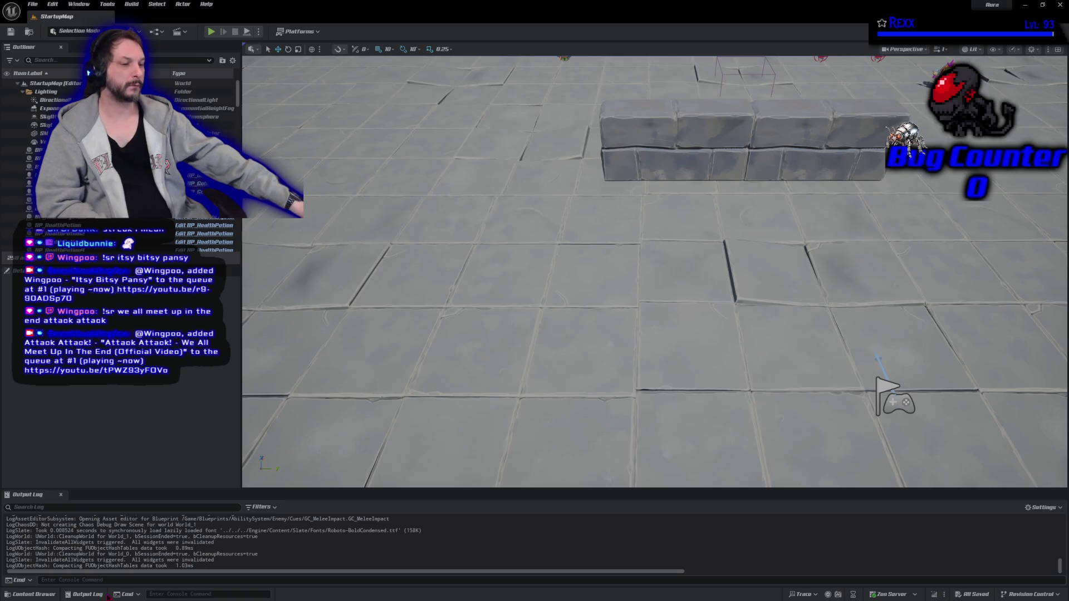
click(30, 594)
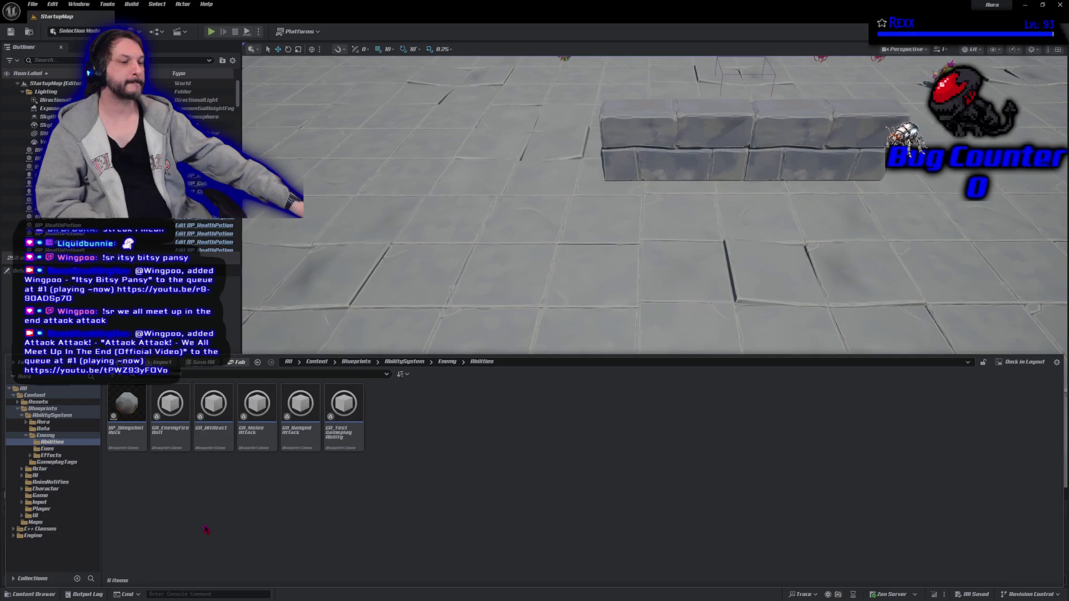
- Browse Blueprints > AbilitySystem > GameplayTags and open the DT_PrimaryAttributes data table
click(76, 462)
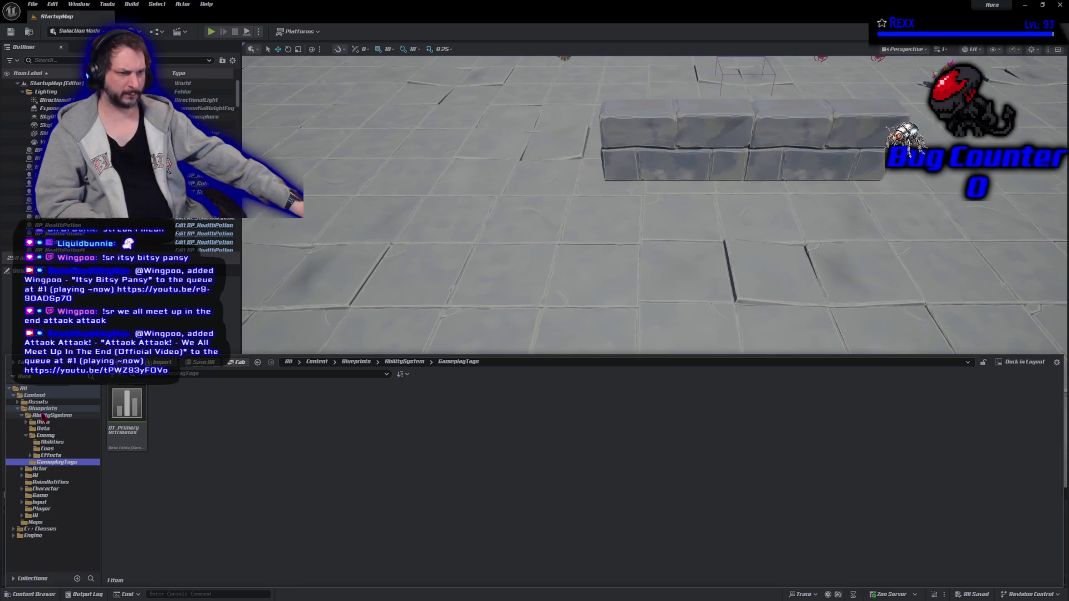
click(18, 410)
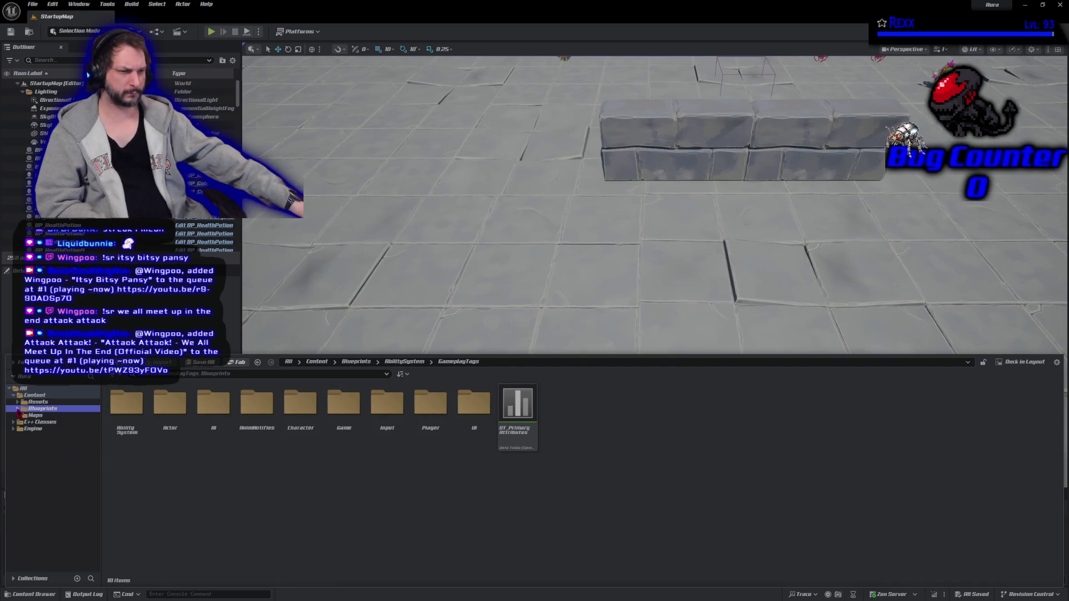
click(18, 410)
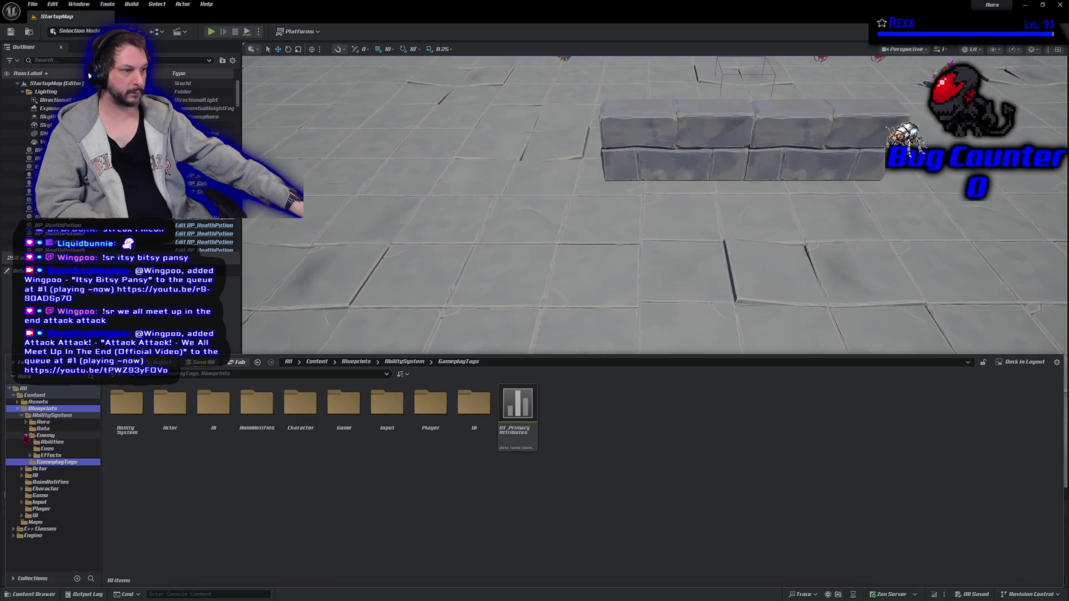
click(49, 415)
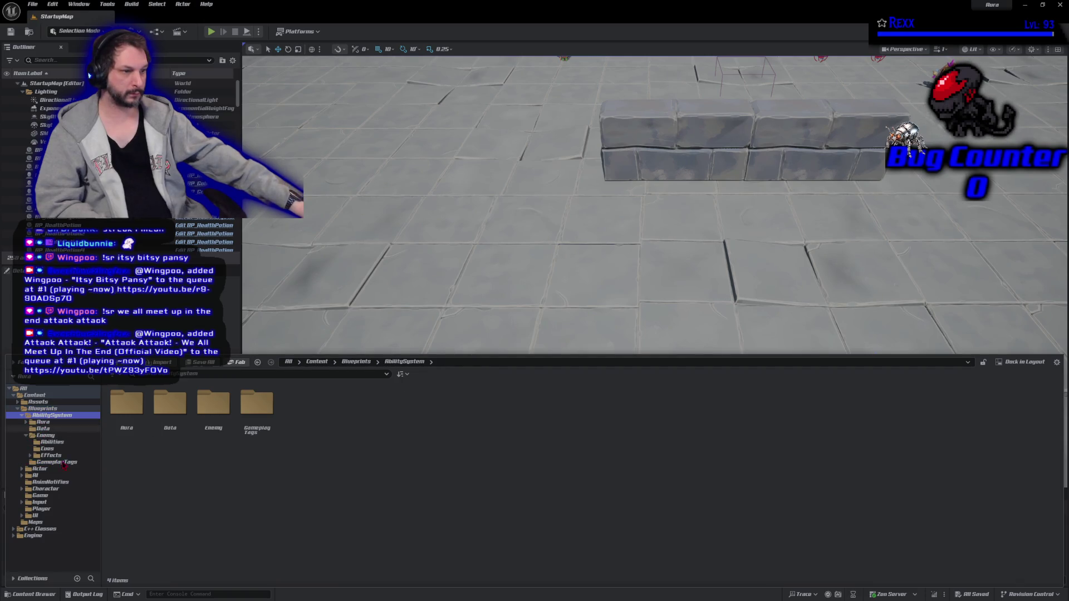
double_click(259, 424)
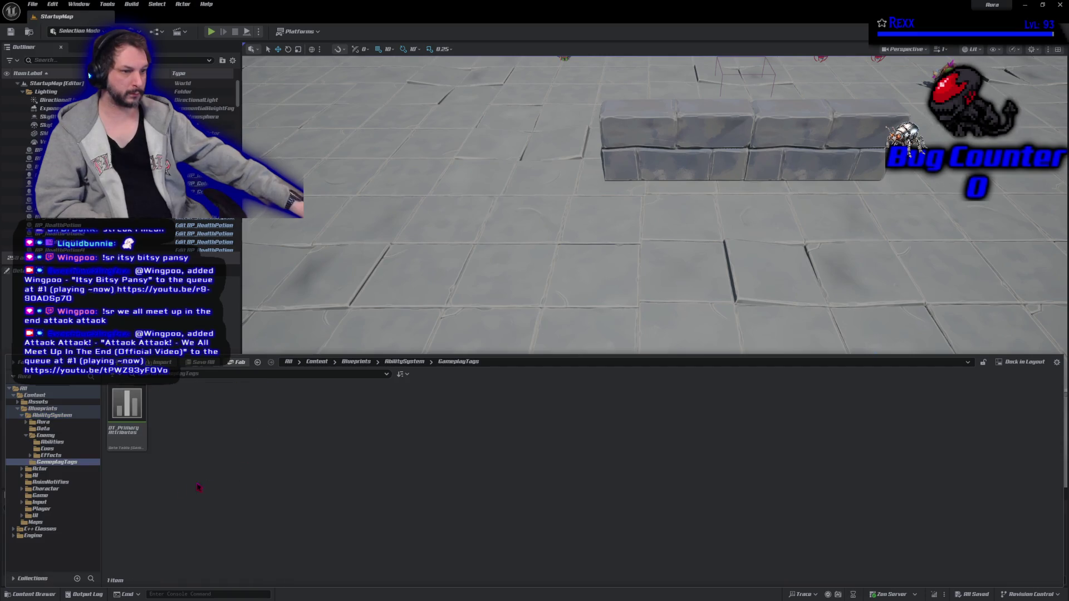
click(49, 416)
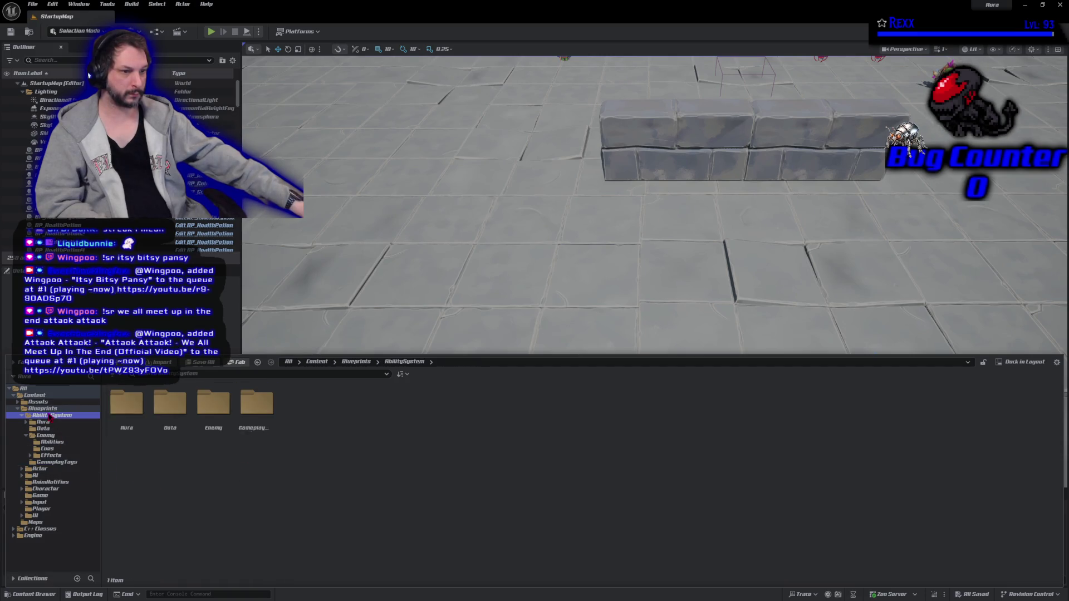
click(49, 410)
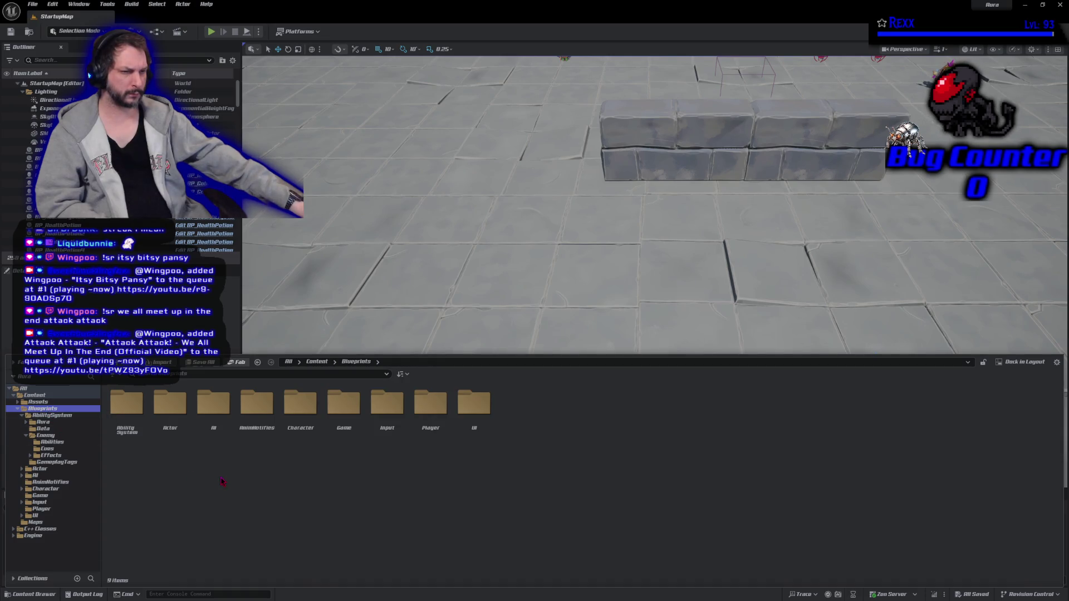
click(86, 464)
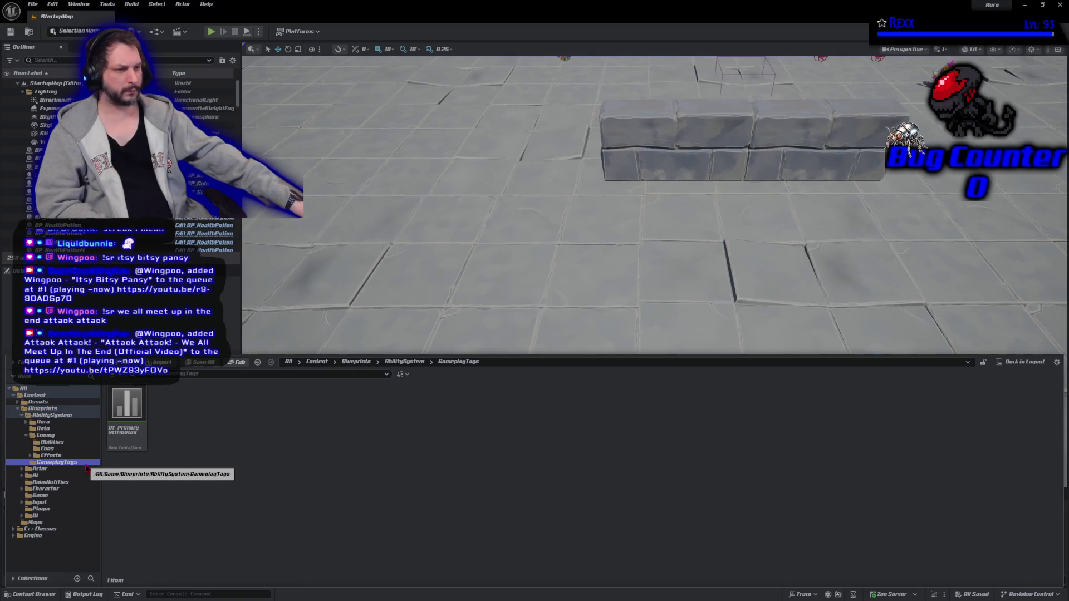
double_click(117, 443)
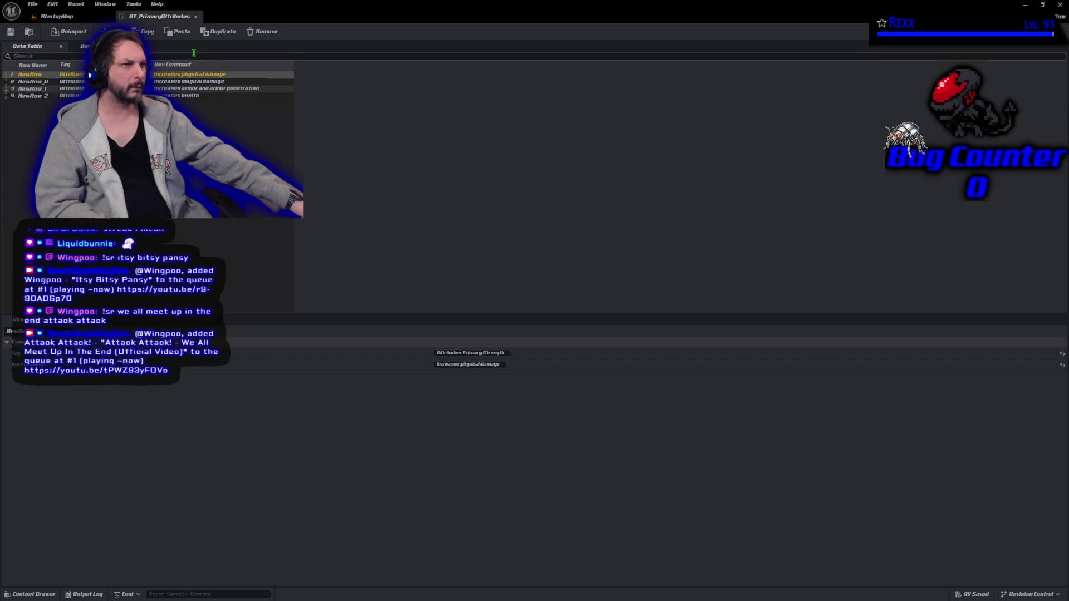
- Close the DT_PrimaryAttributes data table editor tab
click(195, 17)
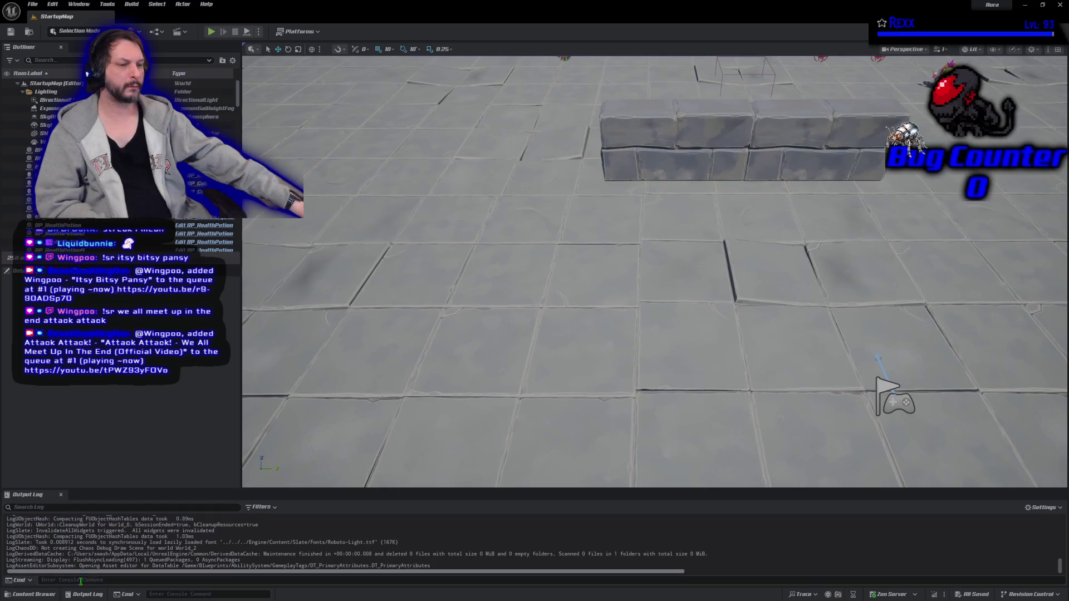
- Navigate the Content Drawer to Blueprints/AbilitySystem/Enemy/Cues and open GC_MeleeImpact
click(33, 594)
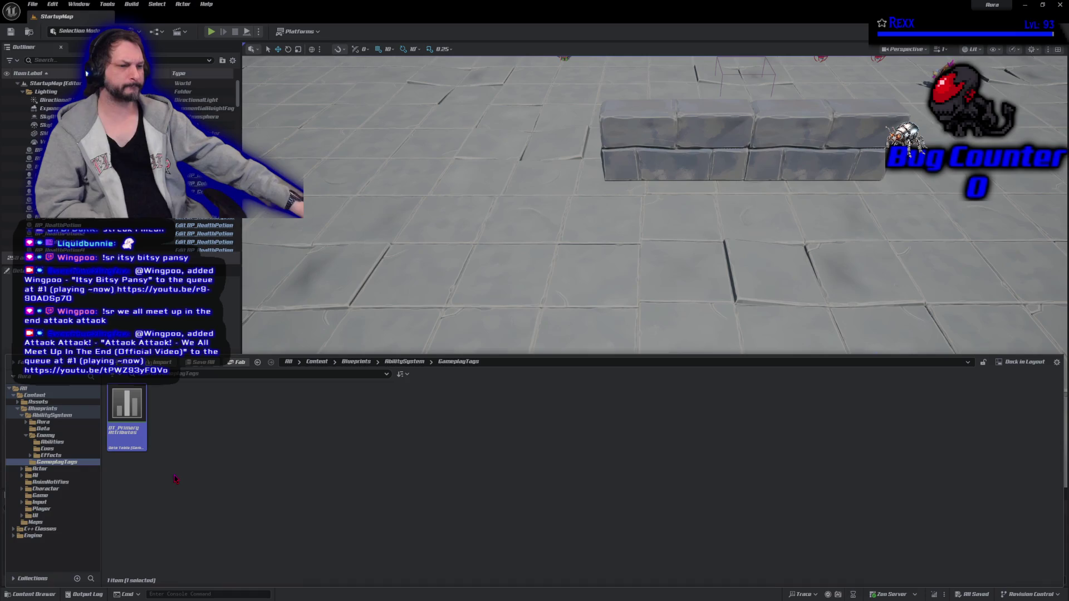
click(45, 429)
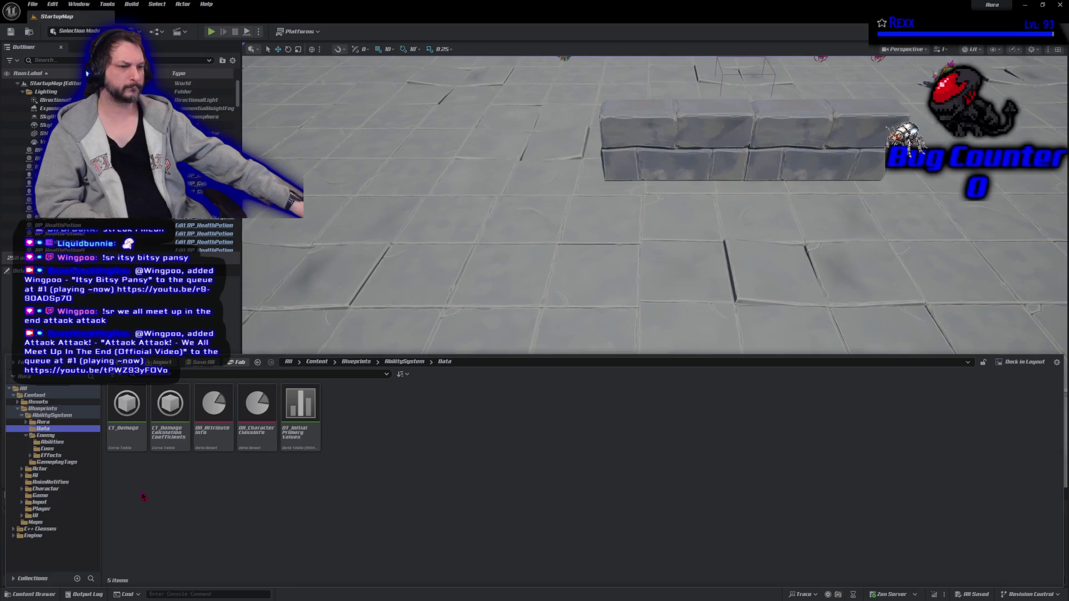
click(83, 462)
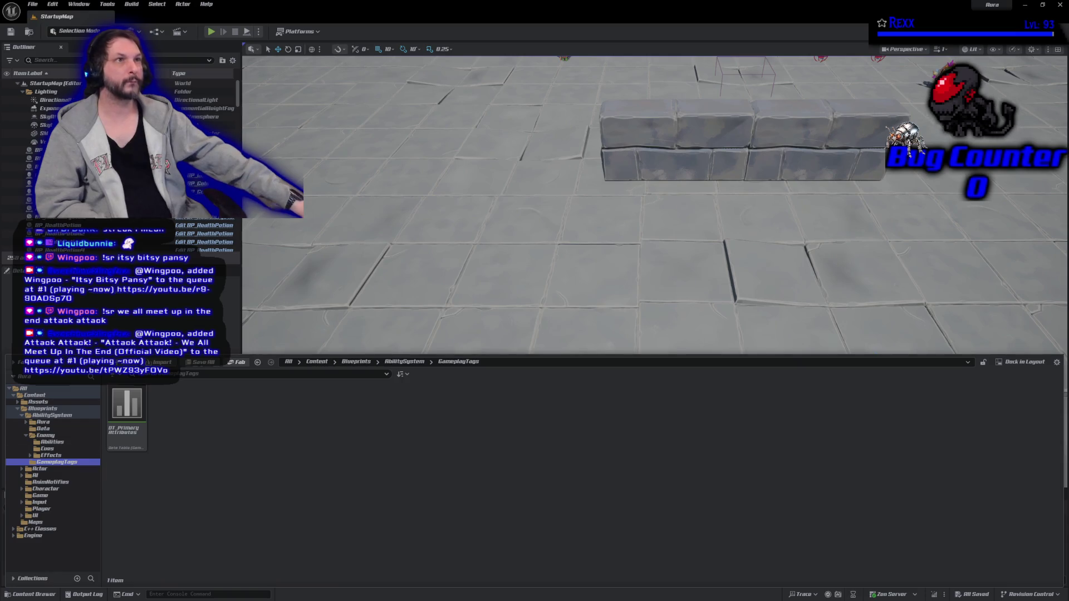
click(69, 416)
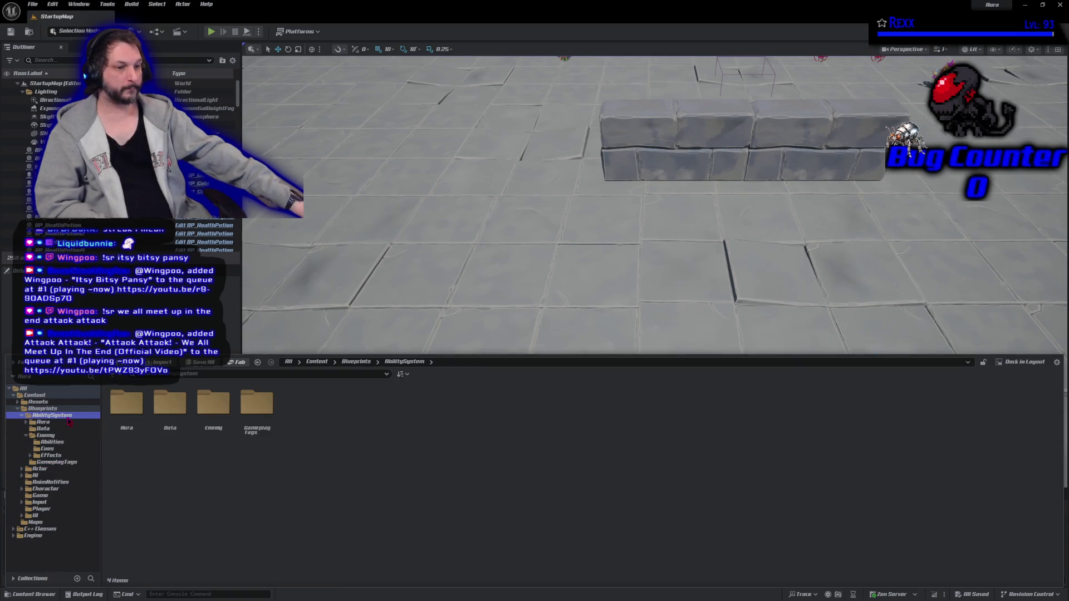
click(61, 409)
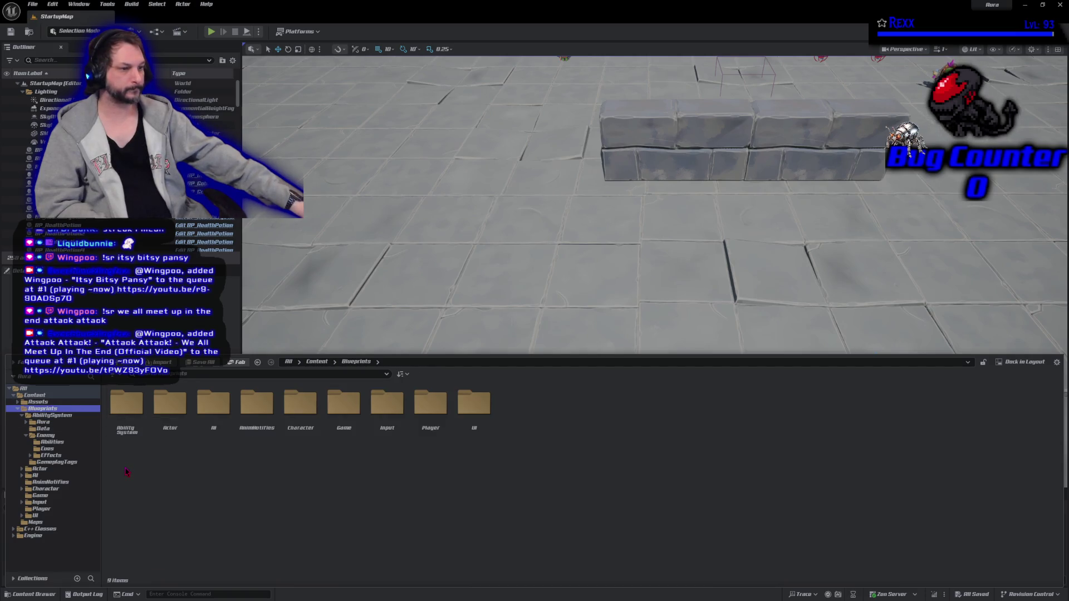
double_click(127, 404)
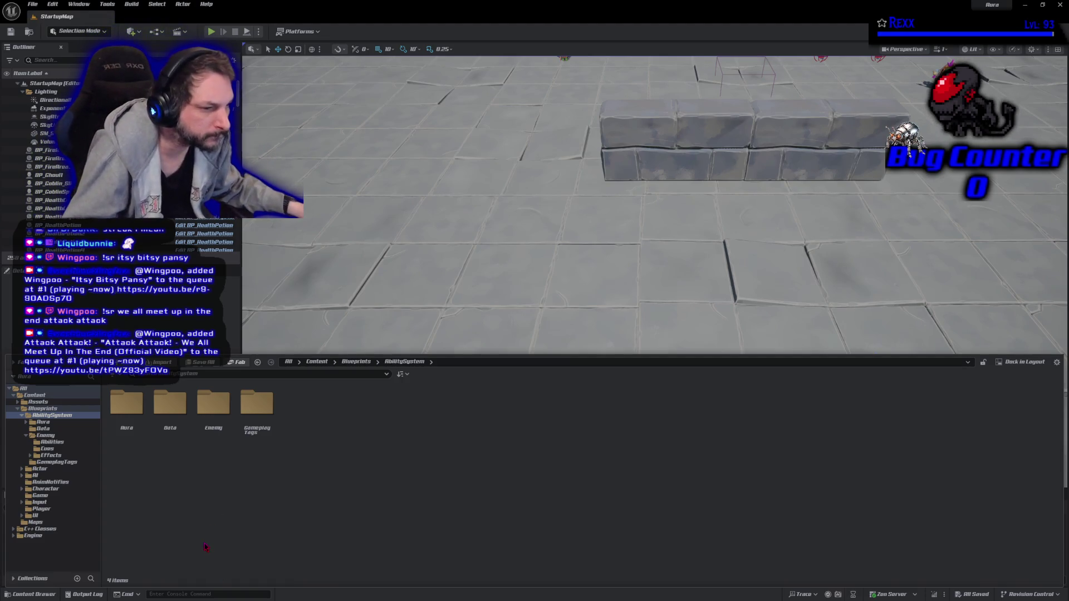
click(26, 436)
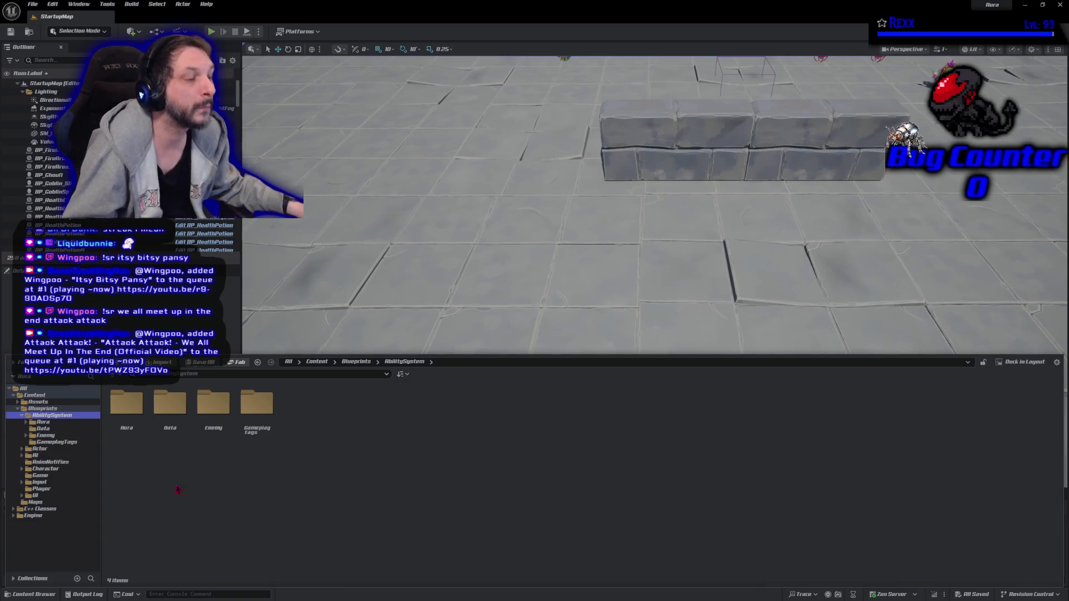
double_click(213, 403)
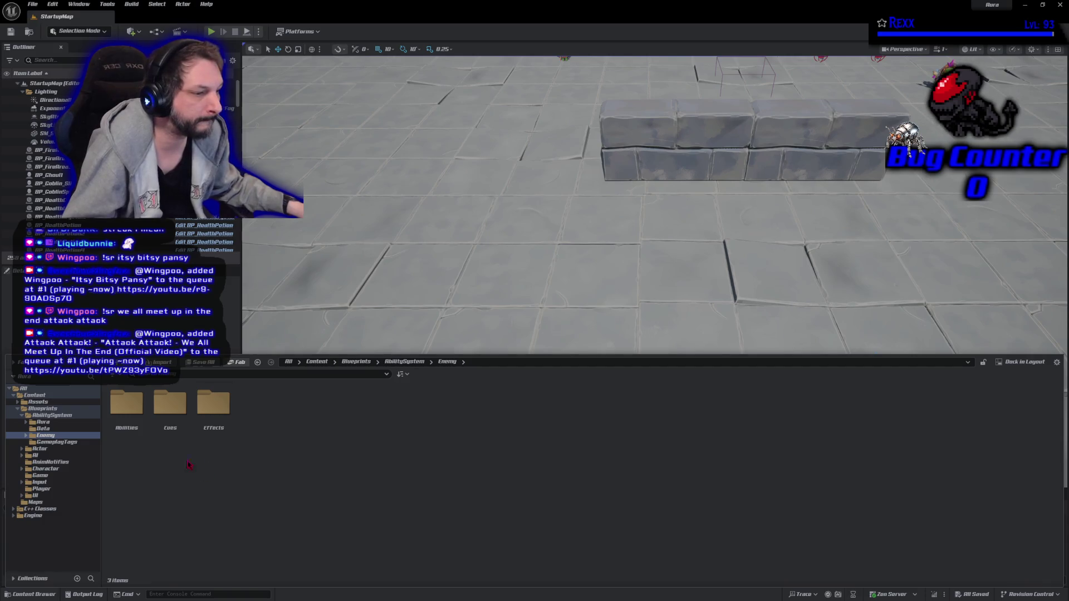
double_click(169, 407)
double_click(127, 409)
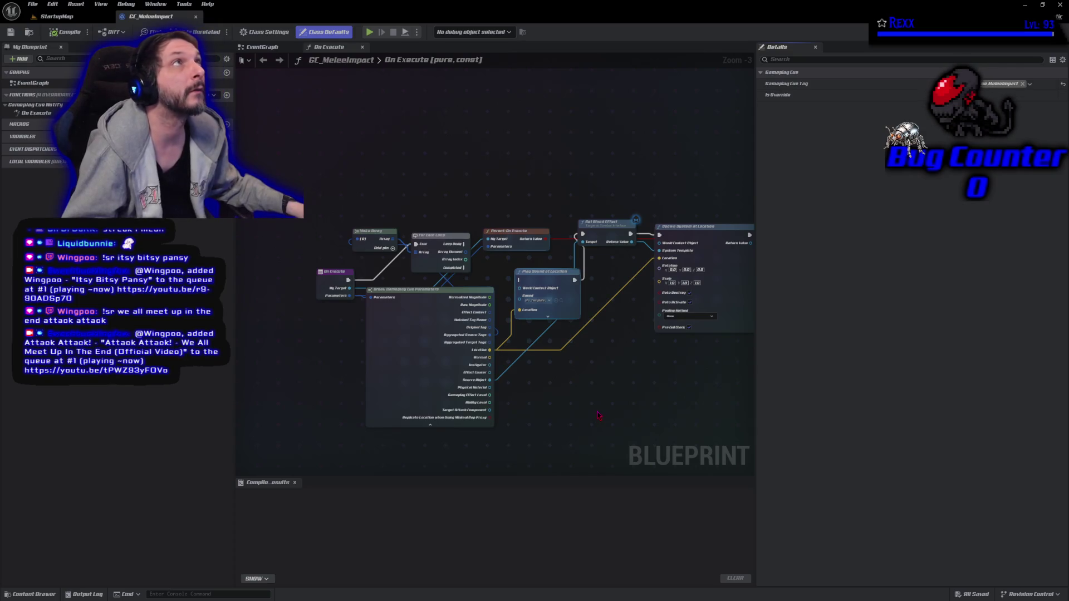
- Look over GC_MeleeImpact's On Execute graph and its EventGraph, ending back on On Execute
mouse_move(599, 415)
mouse_down()
mouse_move(377, 353)
mouse_move(592, 380)
mouse_up()
click(262, 47)
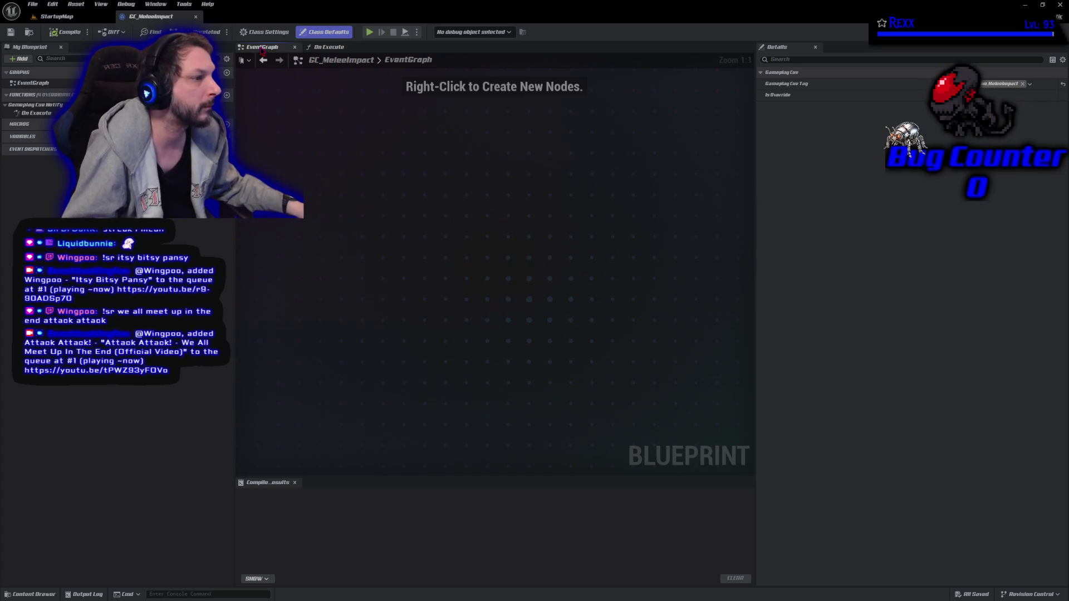
click(331, 46)
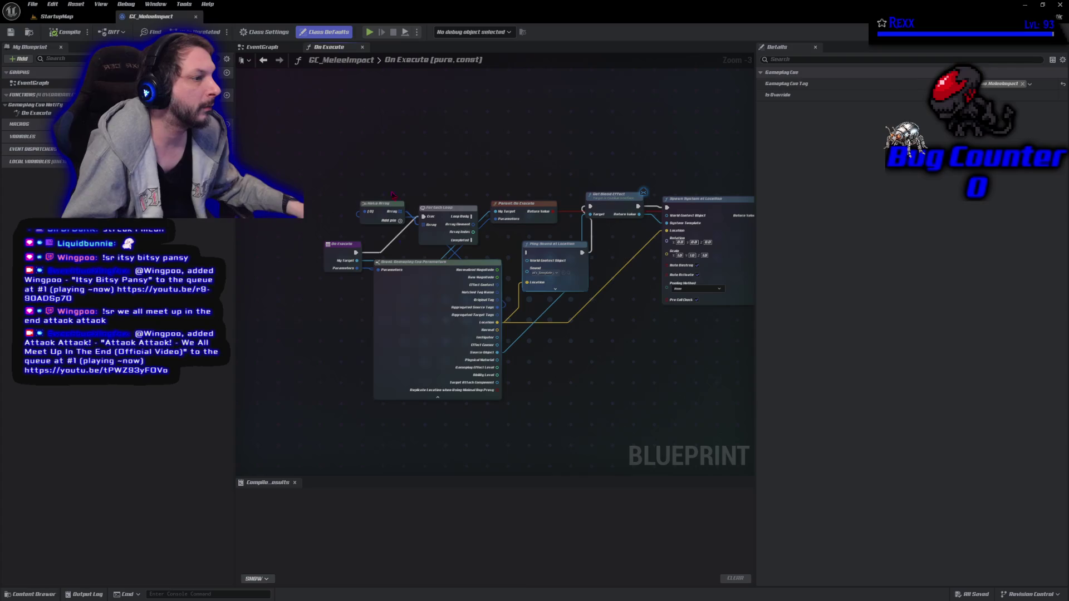
scroll(551, 427, up, 2)
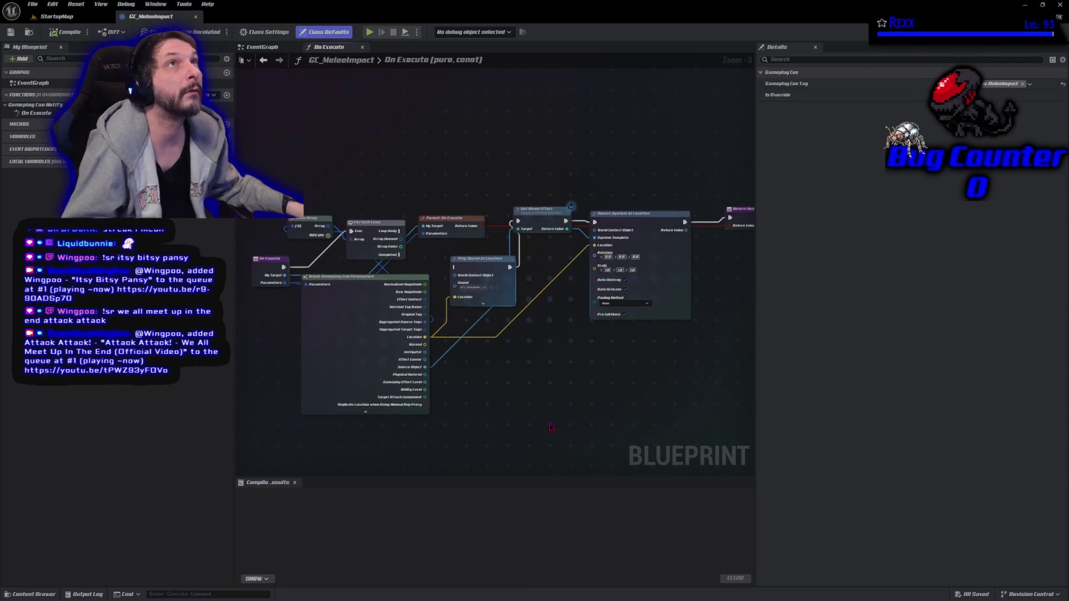
- In the Content Drawer, go up to the Enemy folder and enter Abilities
click(33, 594)
key(BackSpace)
key(Left)
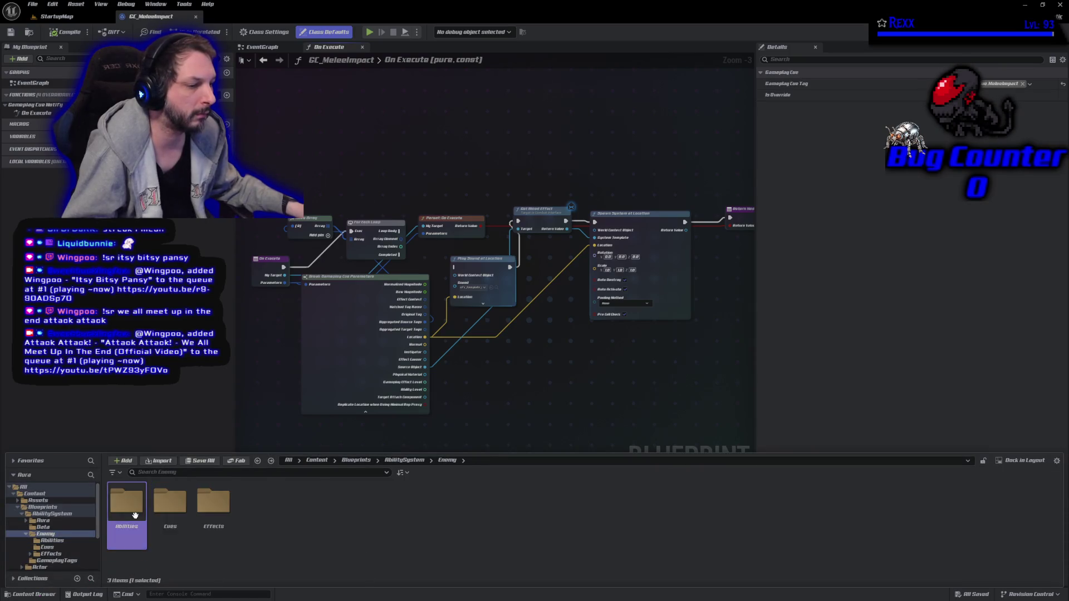
key(Return)
- Open GA_MeleeAttack ahead of GC_MeleeImpact and center its graph on the PlayMontageAndWait nodes
double_click(257, 503)
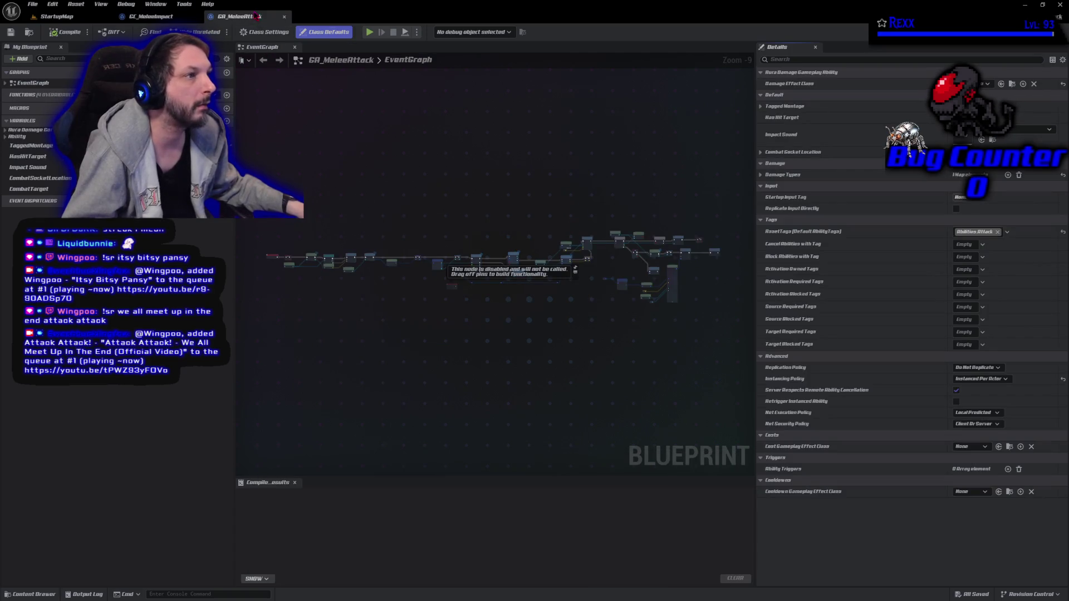
drag(254, 15, 162, 16)
scroll(480, 342, up, 4)
scroll(480, 342, up, 4)
mouse_move(425, 357)
mouse_down()
mouse_move(368, 362)
mouse_move(389, 412)
mouse_move(409, 412)
mouse_up()
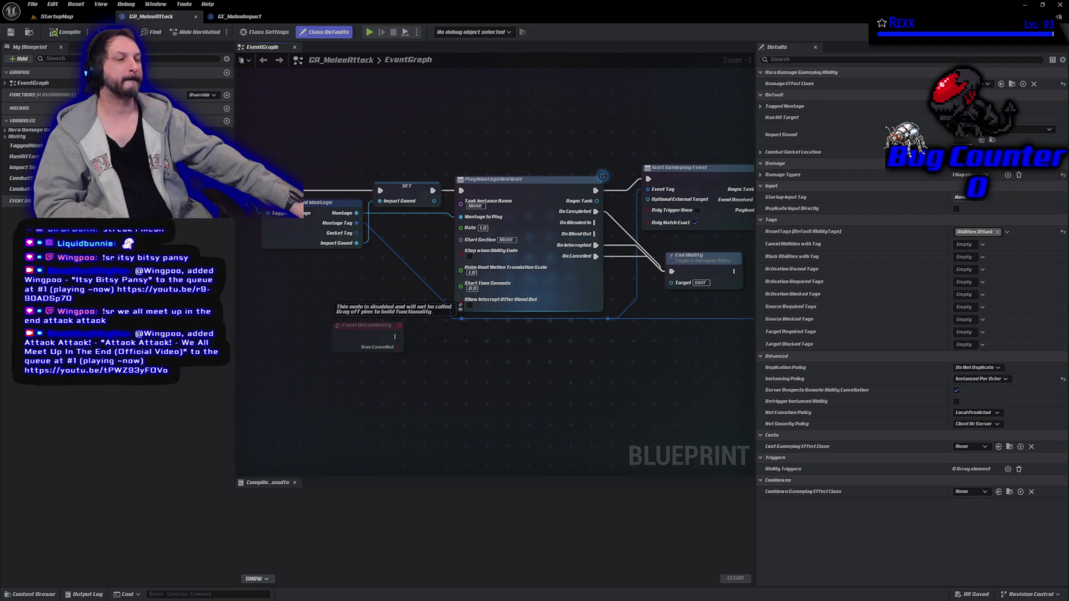
- Browse Blueprints > Character > Ghoul and open the BP_Ghoul blueprint
click(31, 594)
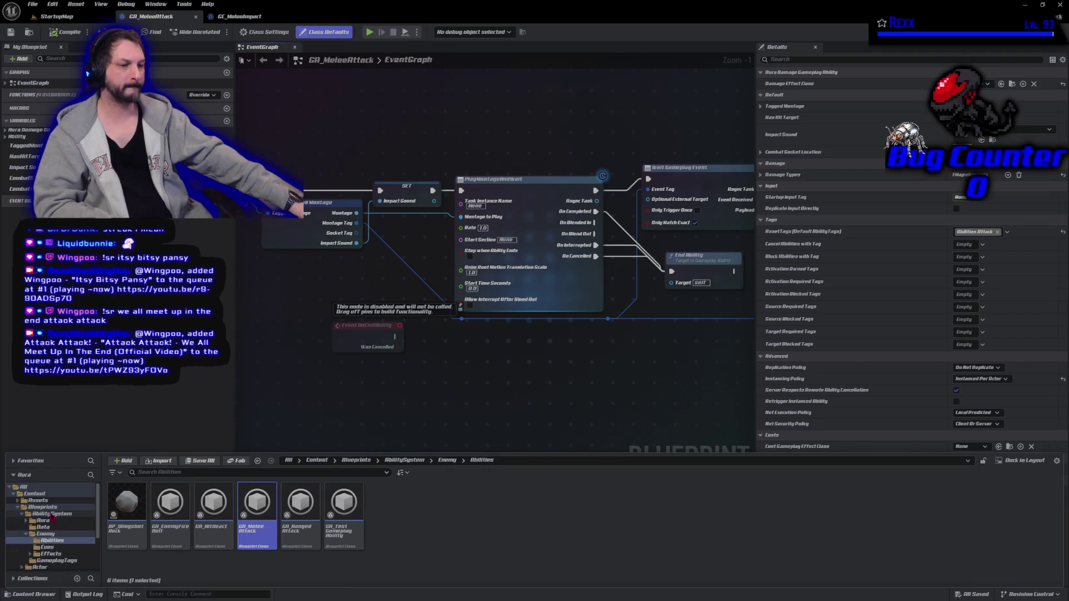
click(42, 507)
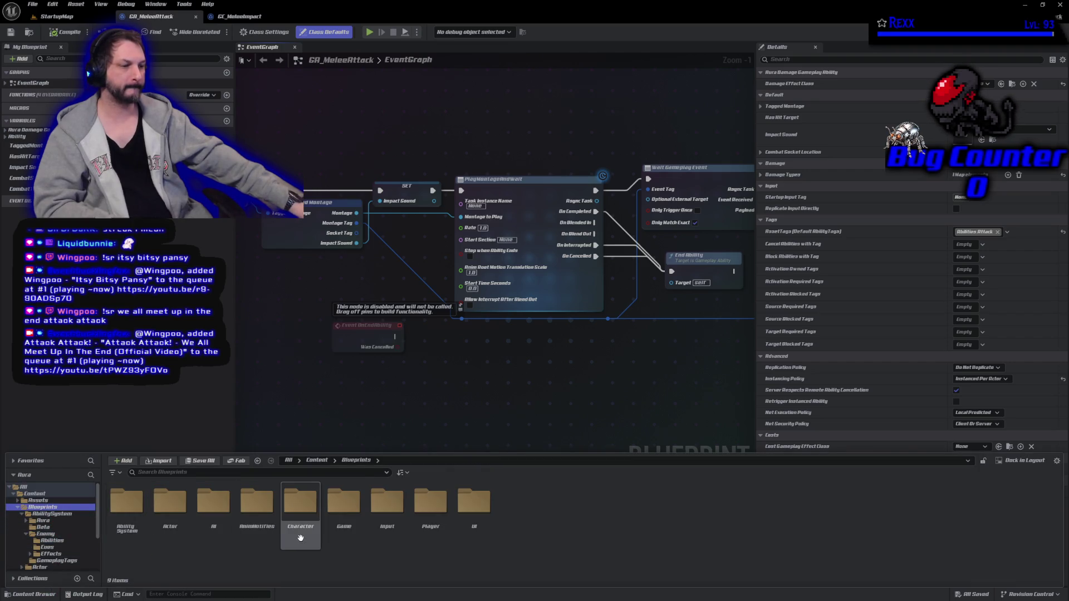
double_click(300, 504)
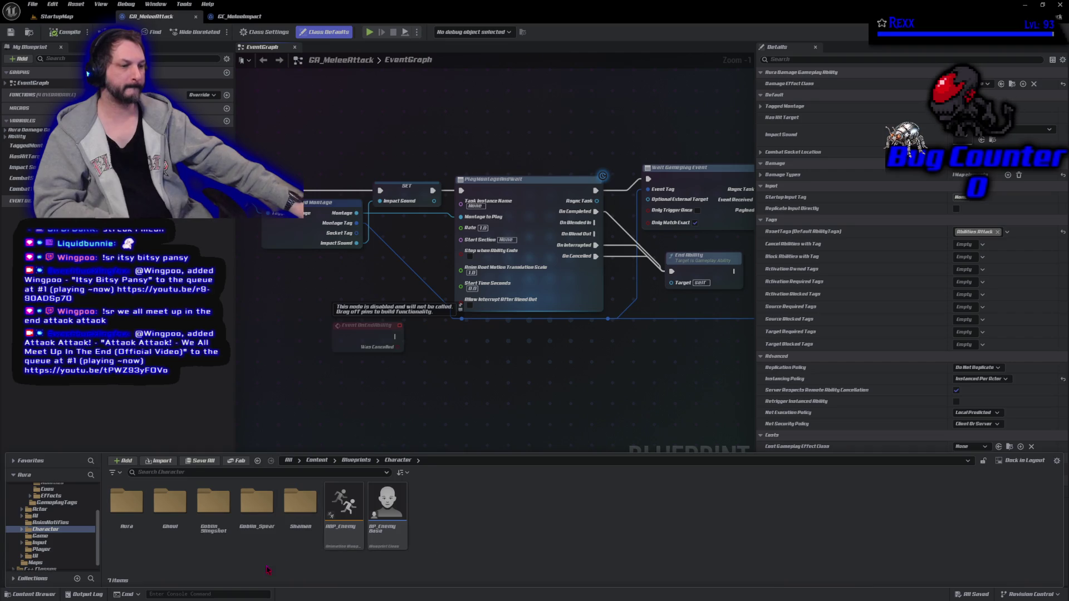
double_click(171, 504)
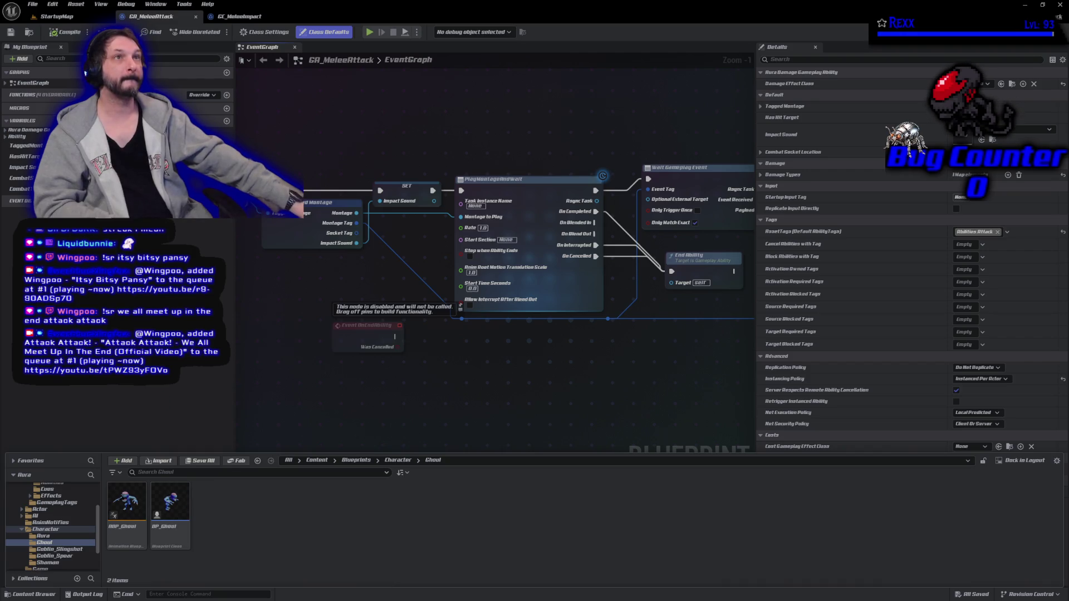
click(168, 511)
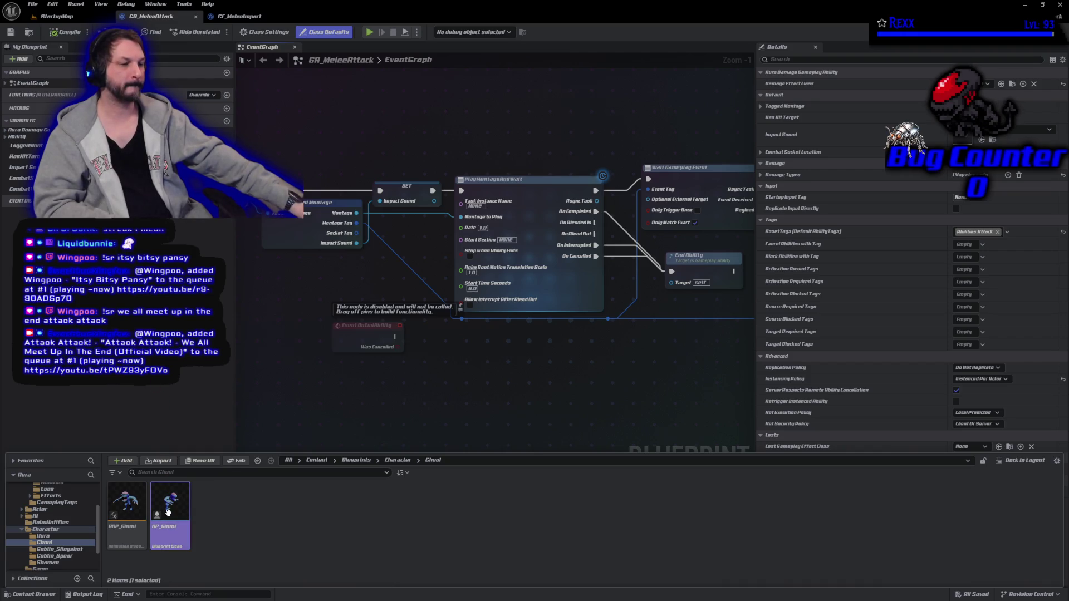
double_click(170, 517)
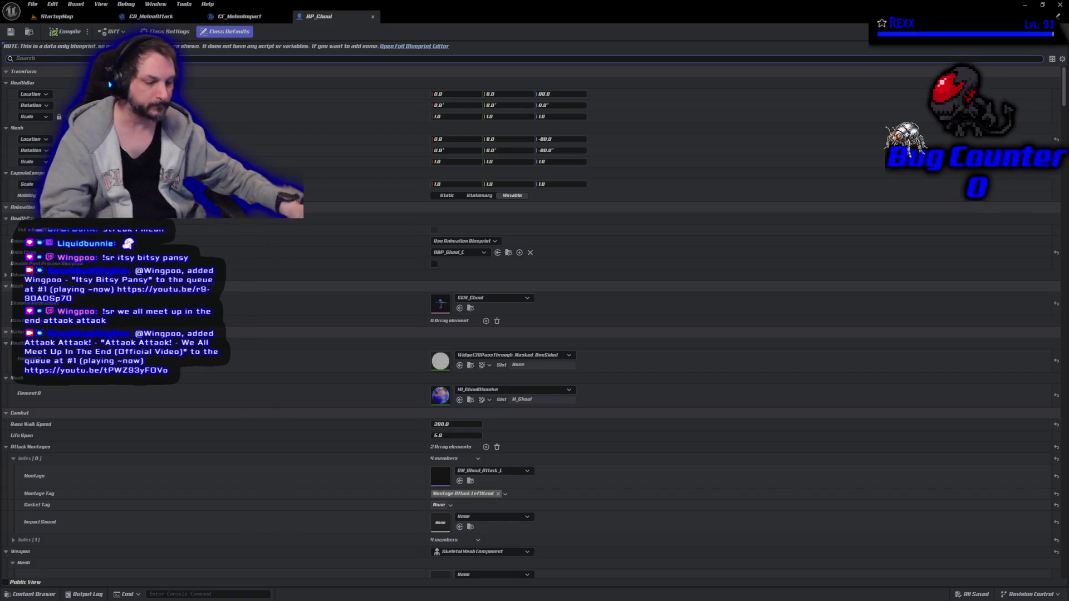
- Filter BP_Ghoul's details by 'attack' and select the first attack's Montage Tag
text(attack)
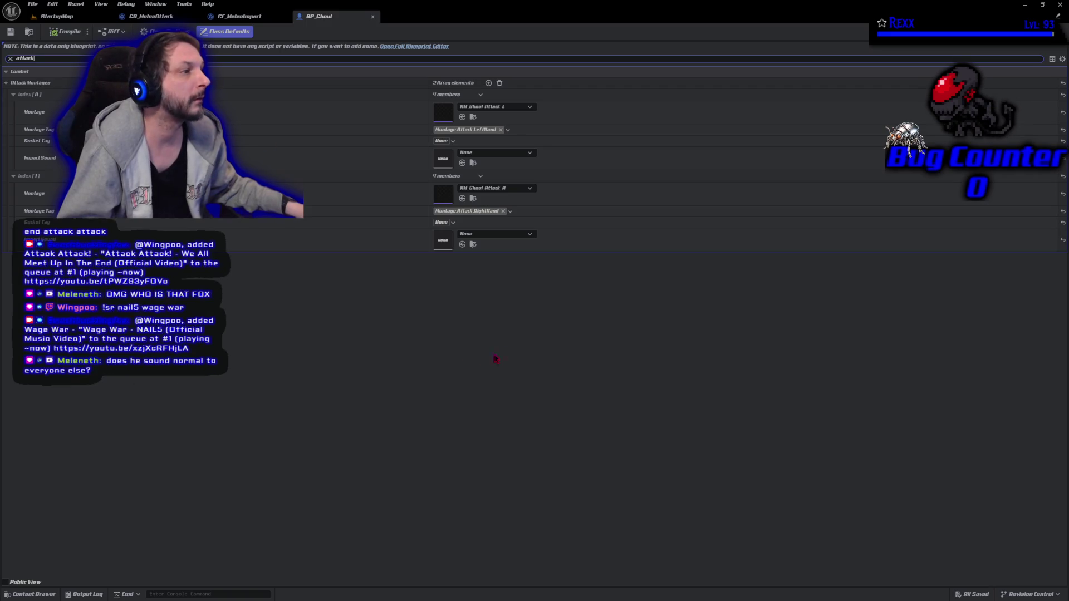
click(486, 130)
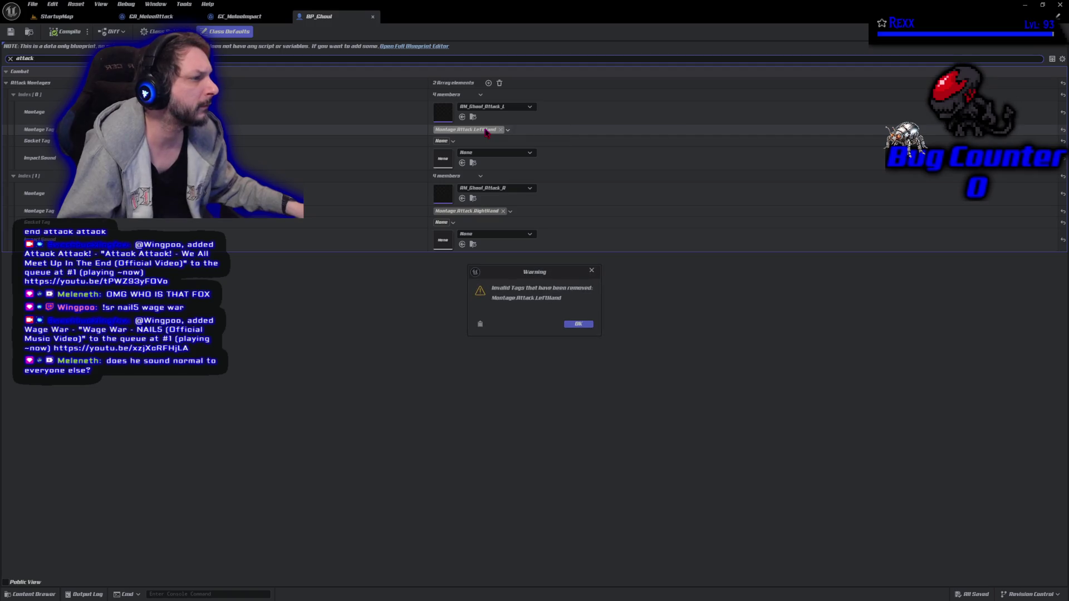
- Dismiss the invalid-tag warning and set the first attack's Montage Tag to Montage.Attack.1
click(579, 325)
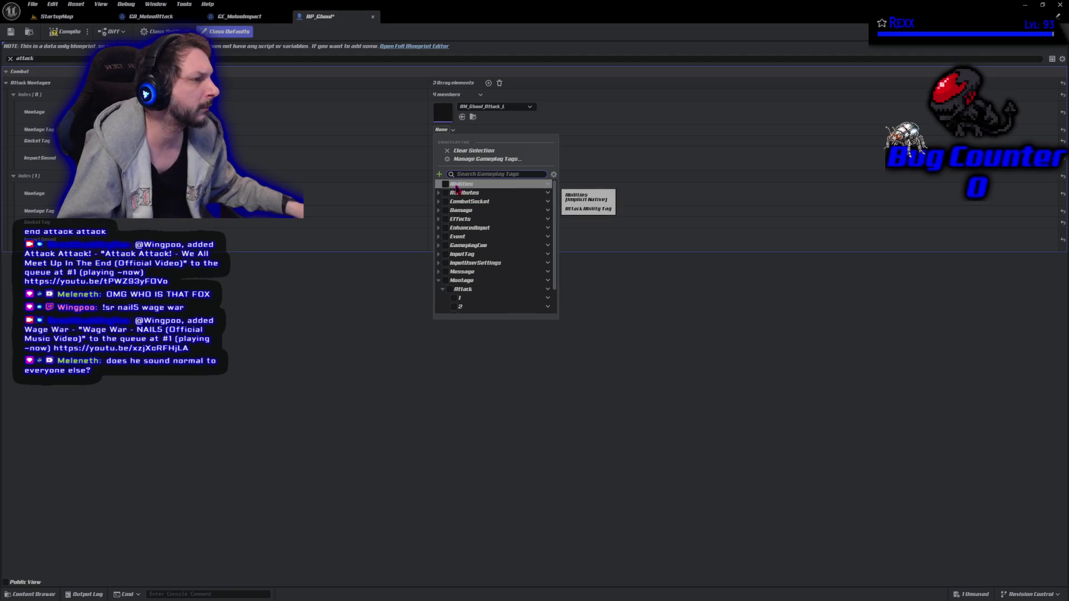
scroll(446, 287, down, 2)
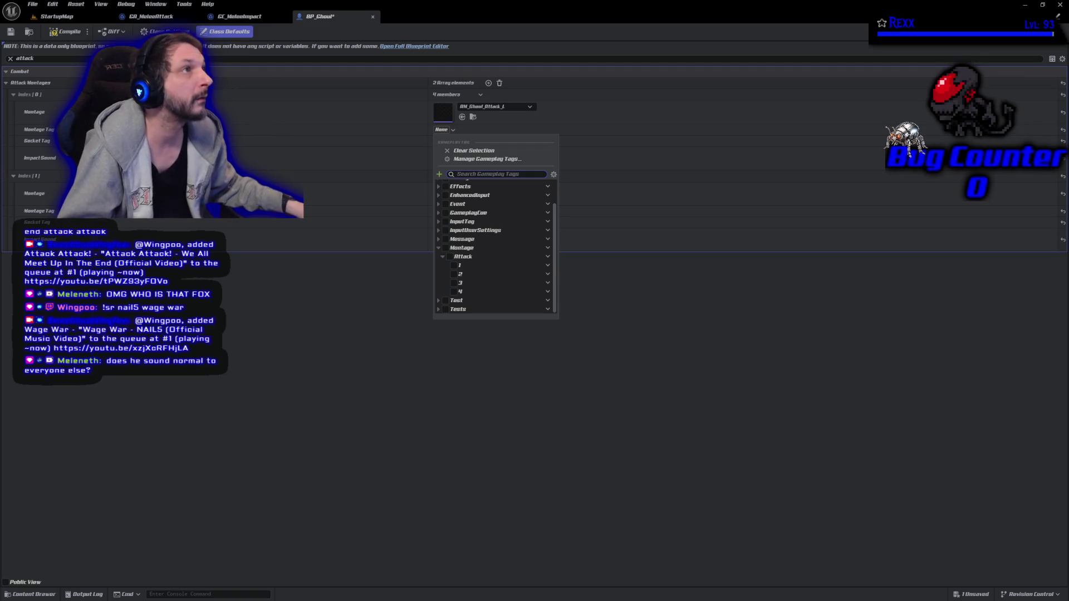
click(351, 335)
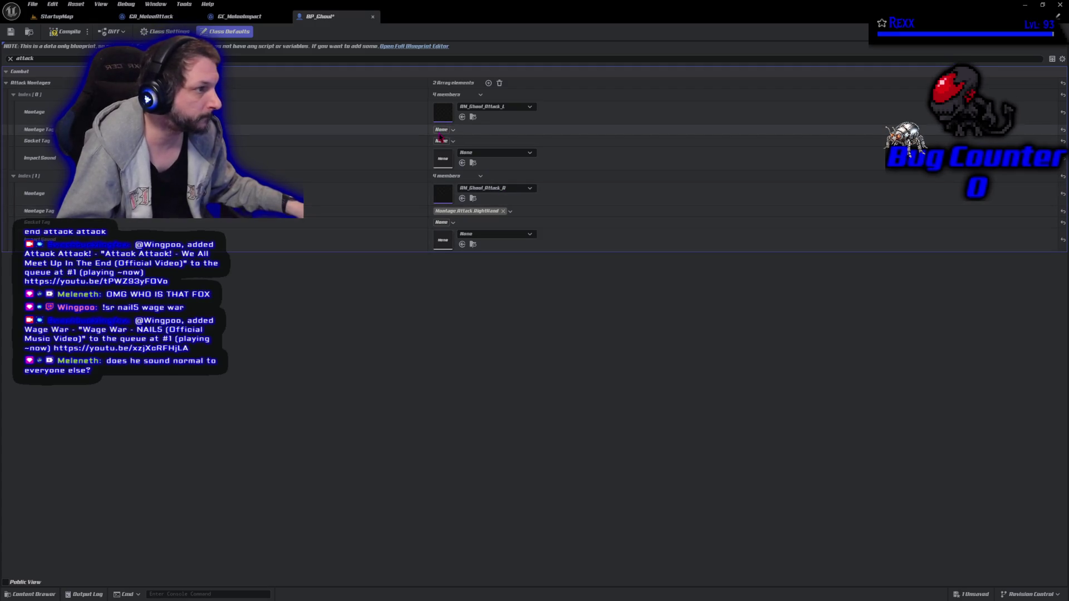
click(443, 130)
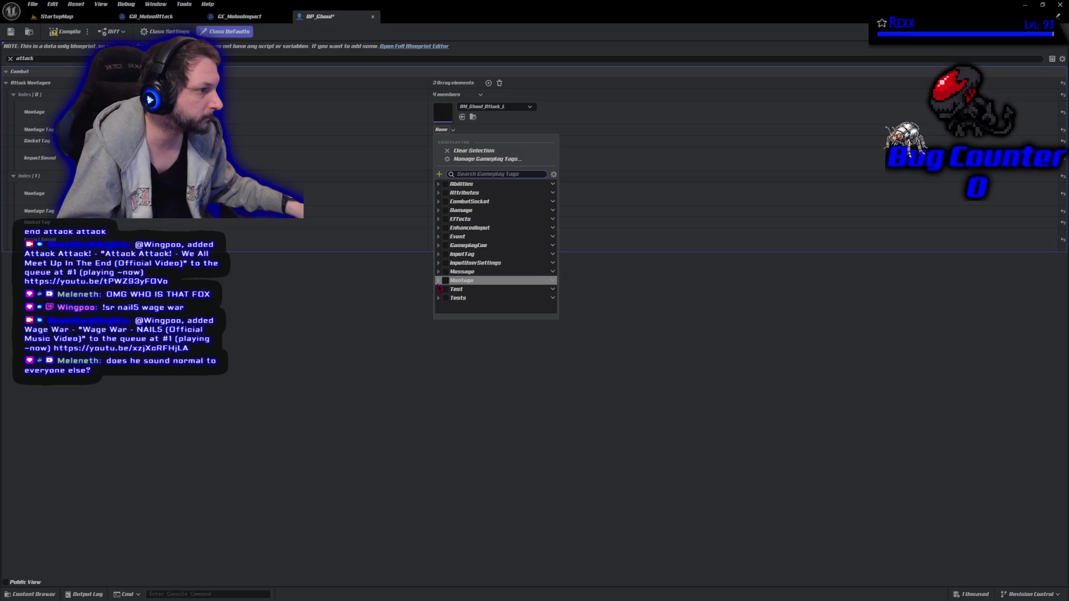
click(438, 282)
click(440, 289)
scroll(444, 294, down, 1)
click(453, 271)
click(399, 305)
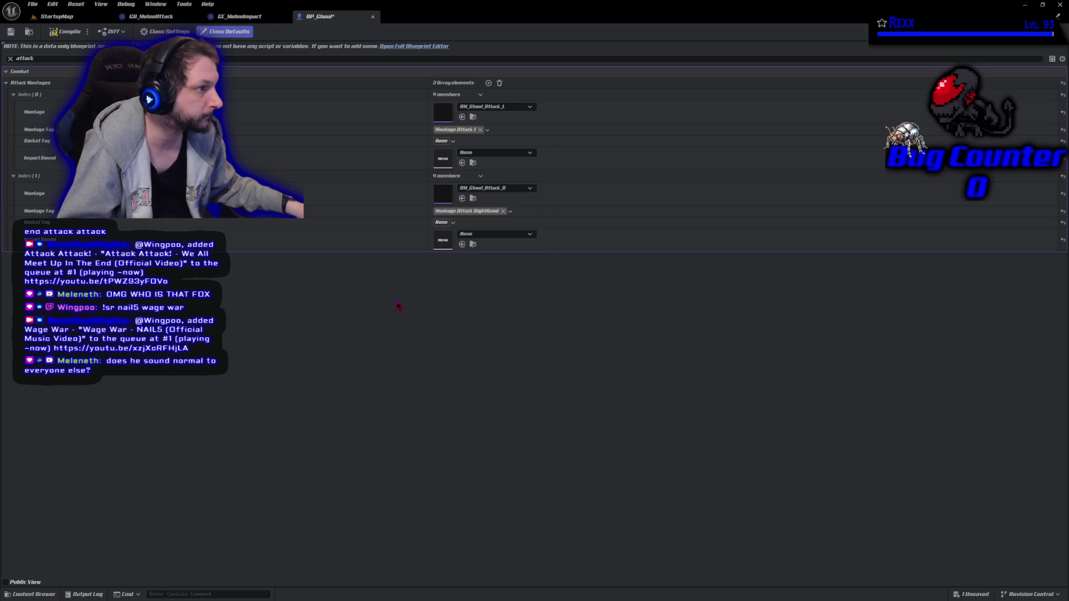
- Set the first attack's Socket Tag to CombatSocket.LeftHand and dismiss the RightHand warning
click(444, 141)
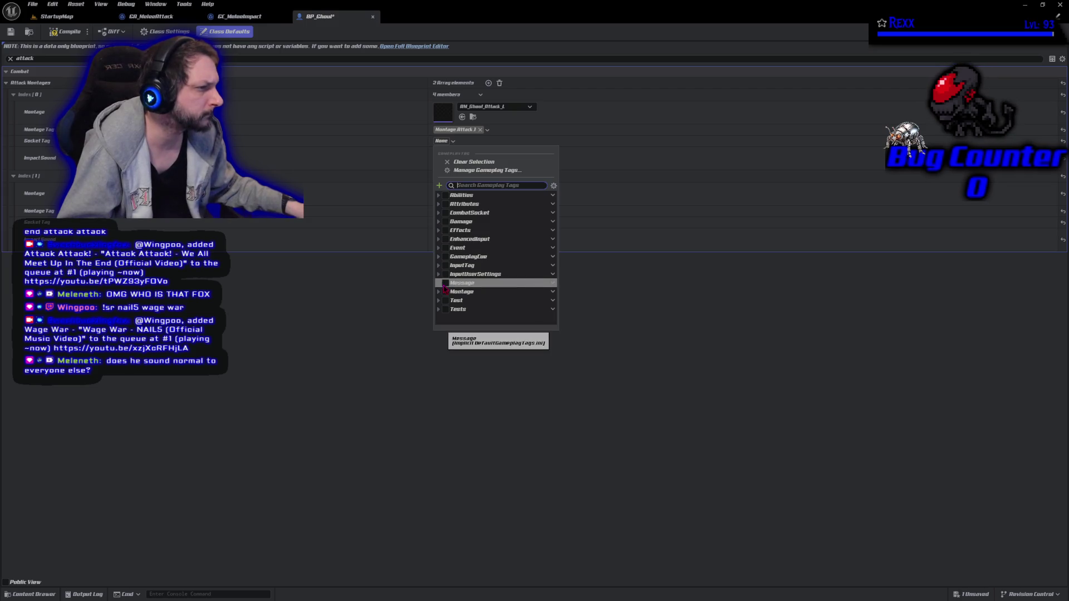
click(439, 213)
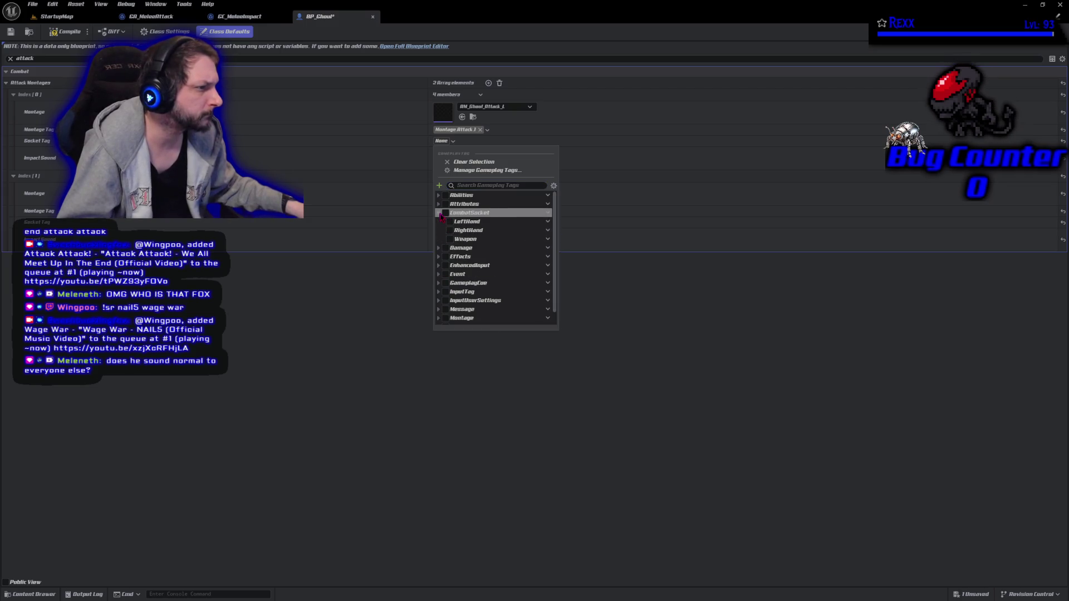
click(450, 222)
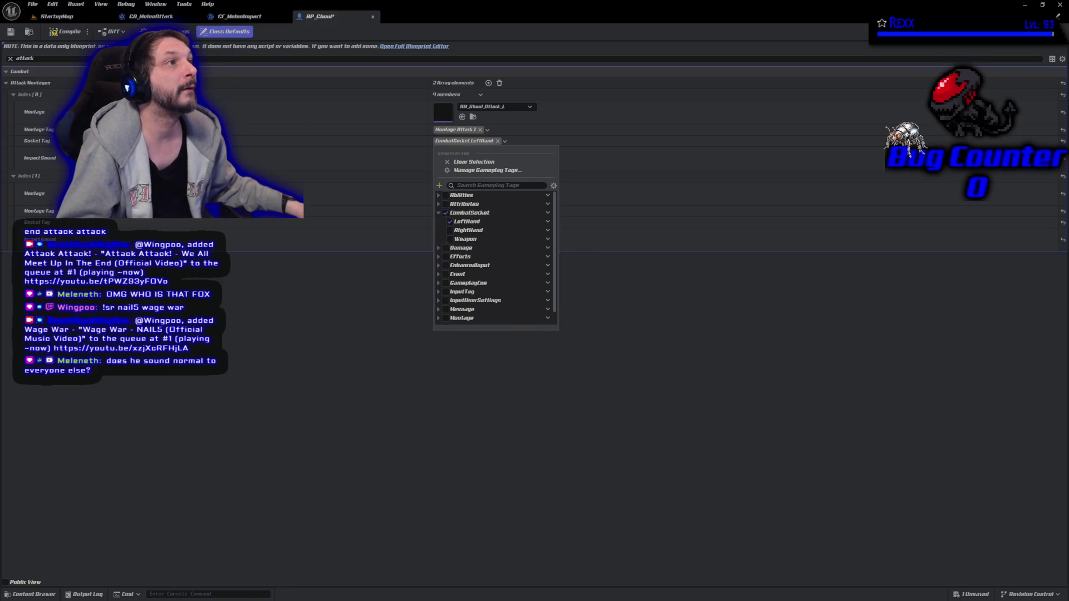
click(357, 284)
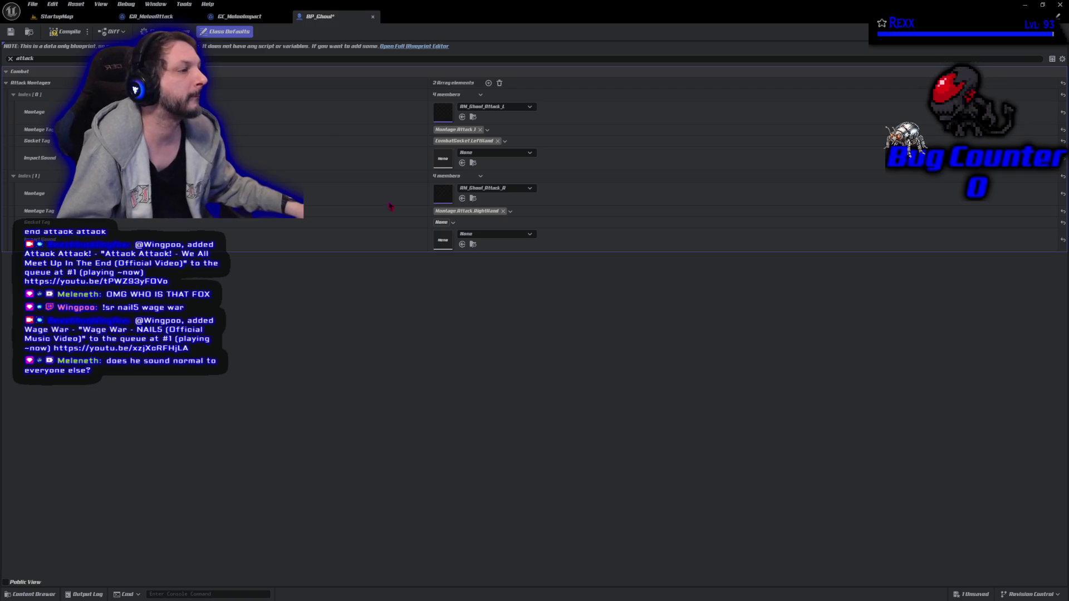
click(484, 212)
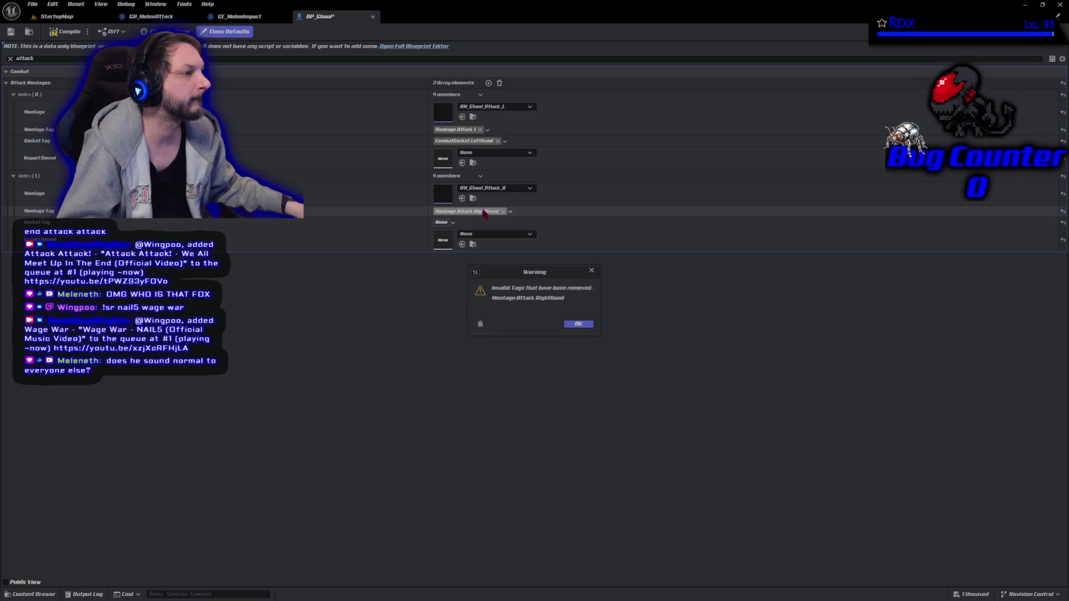
- Give the second attack Montage.Attack.2 with CombatSocket.RightHand, then compile and save BP_Ghoul
click(579, 322)
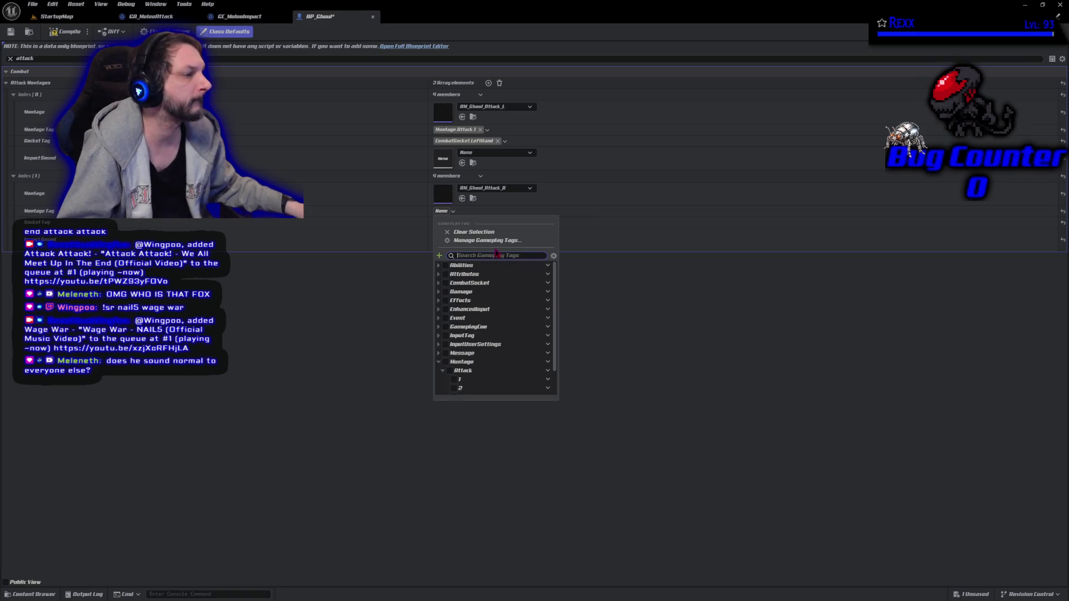
click(455, 389)
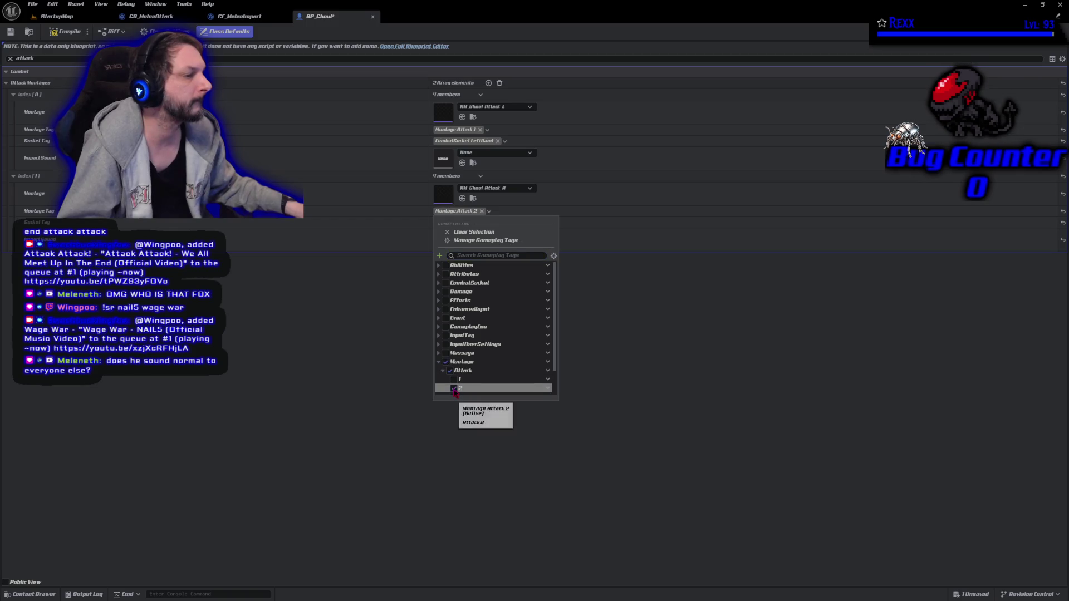
click(442, 222)
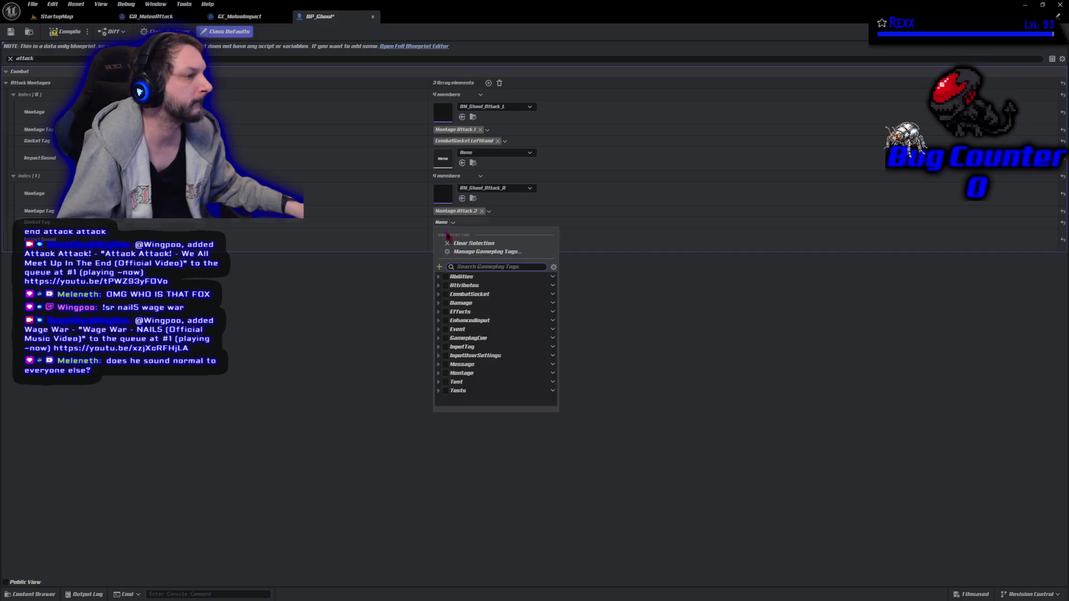
click(438, 294)
click(450, 312)
click(357, 337)
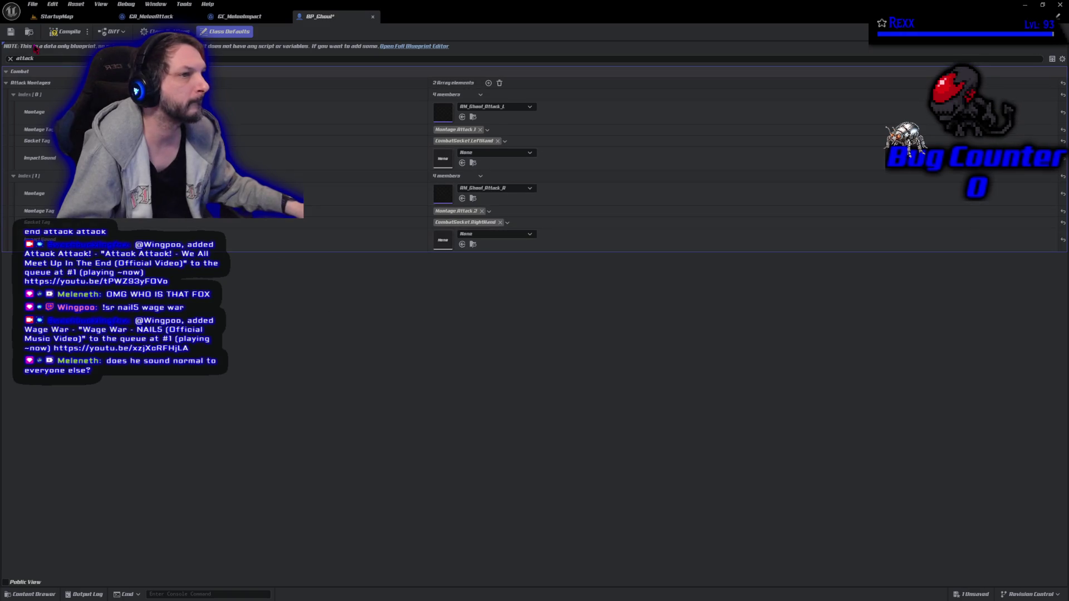
click(61, 32)
click(11, 32)
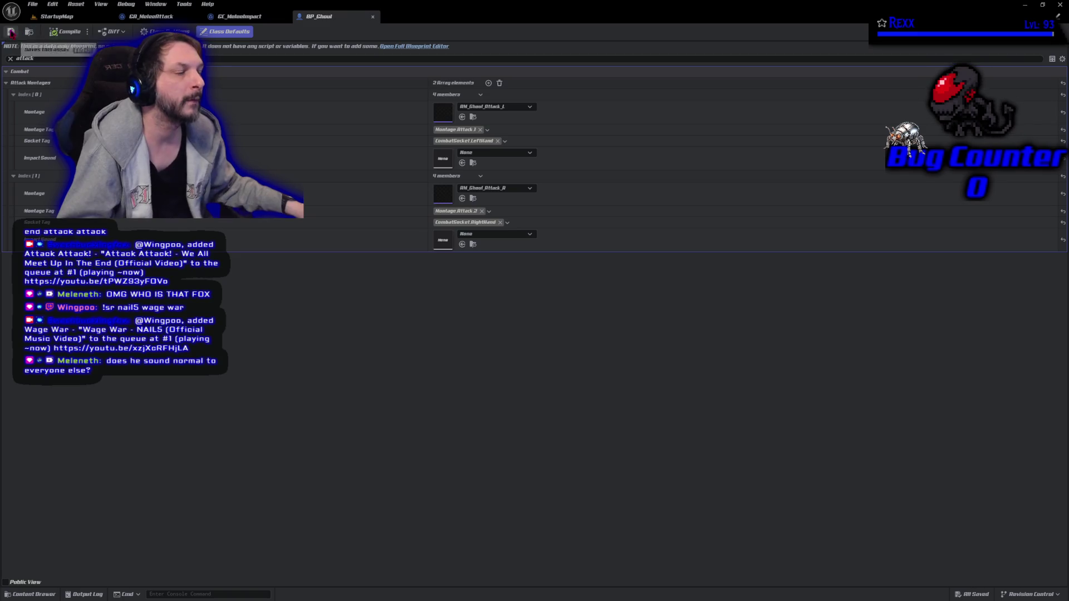
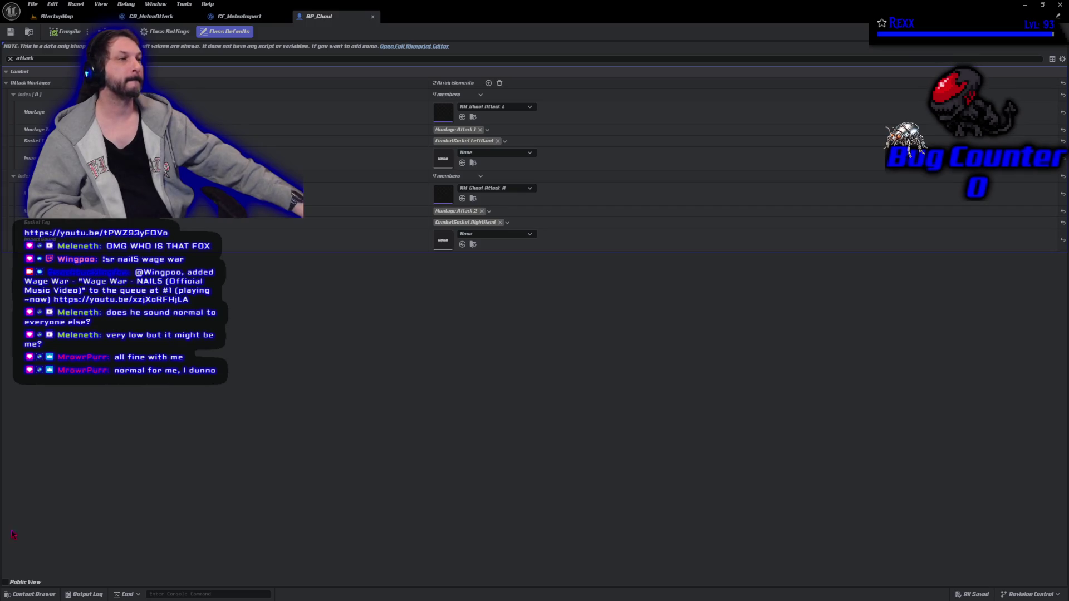
- Open BP_Goblin_Slingshot from the Goblin_Slingshot folder and filter its Details by 'attack'
click(32, 594)
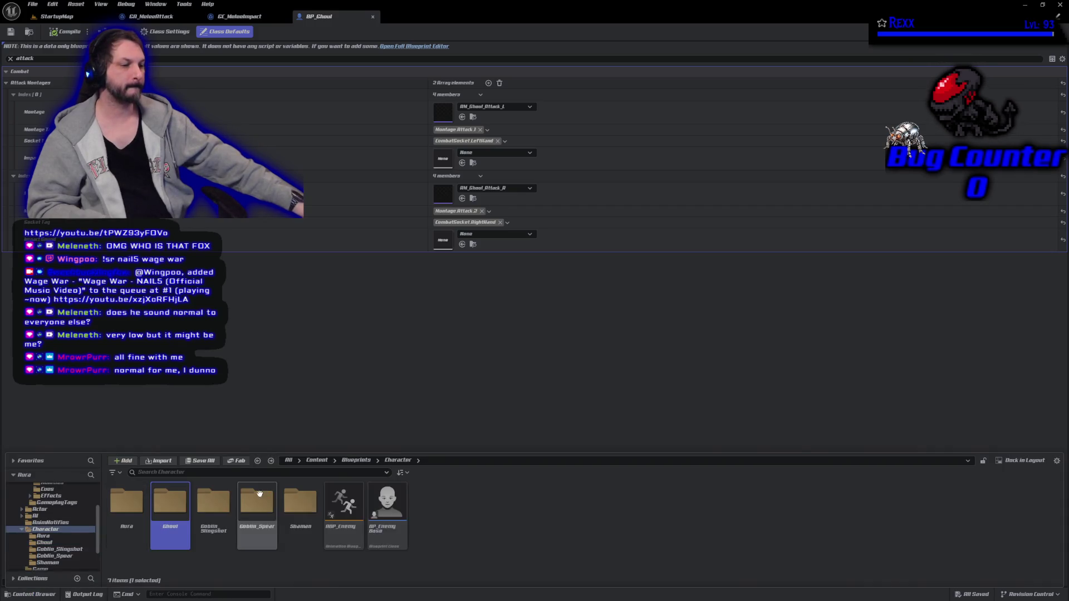
double_click(213, 510)
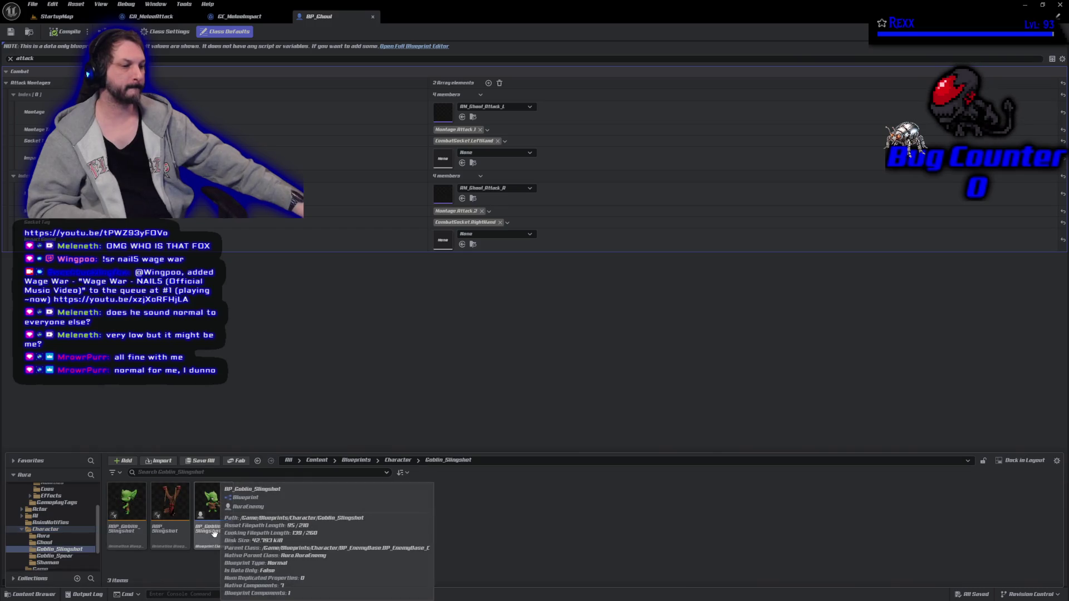
double_click(213, 503)
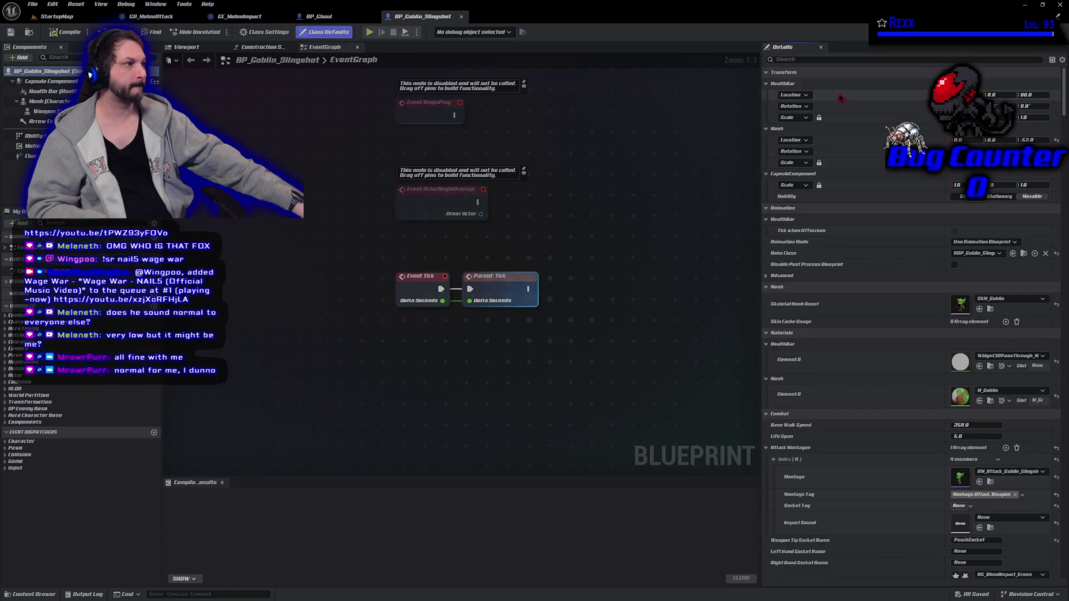
click(824, 59)
text(attack)
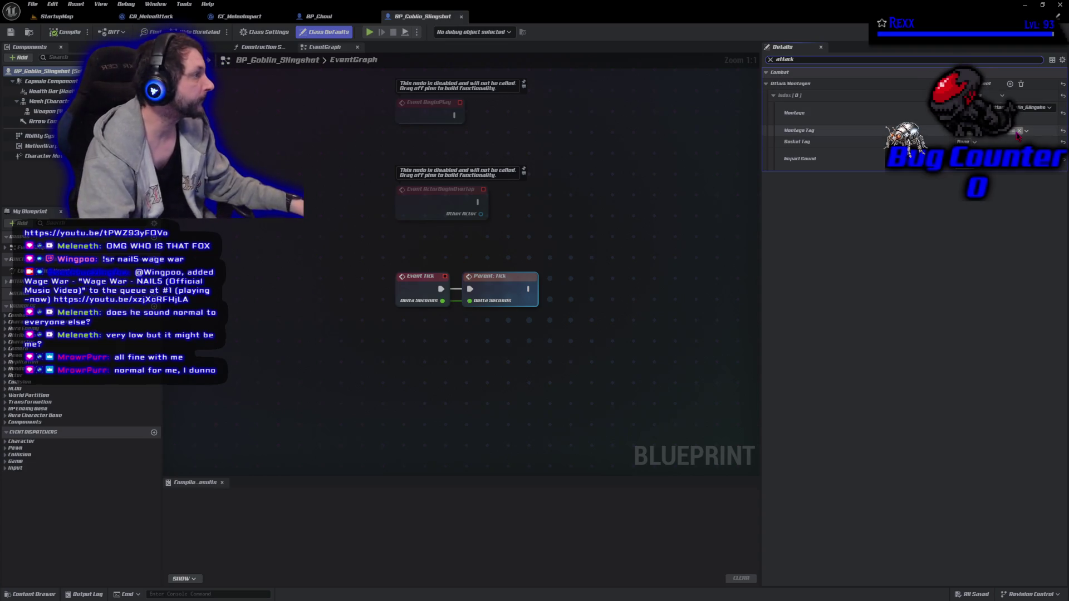
- Set Montage Tag to a Montage.Attack tag and Socket Tag to CombatSocket.Weapon, then compile and save
click(1002, 131)
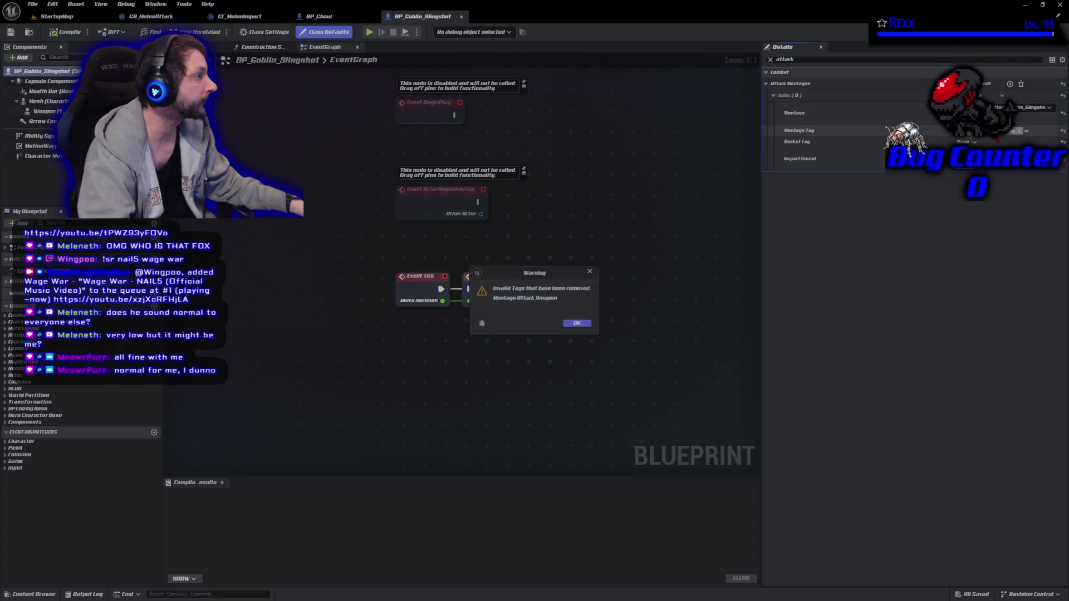
click(578, 324)
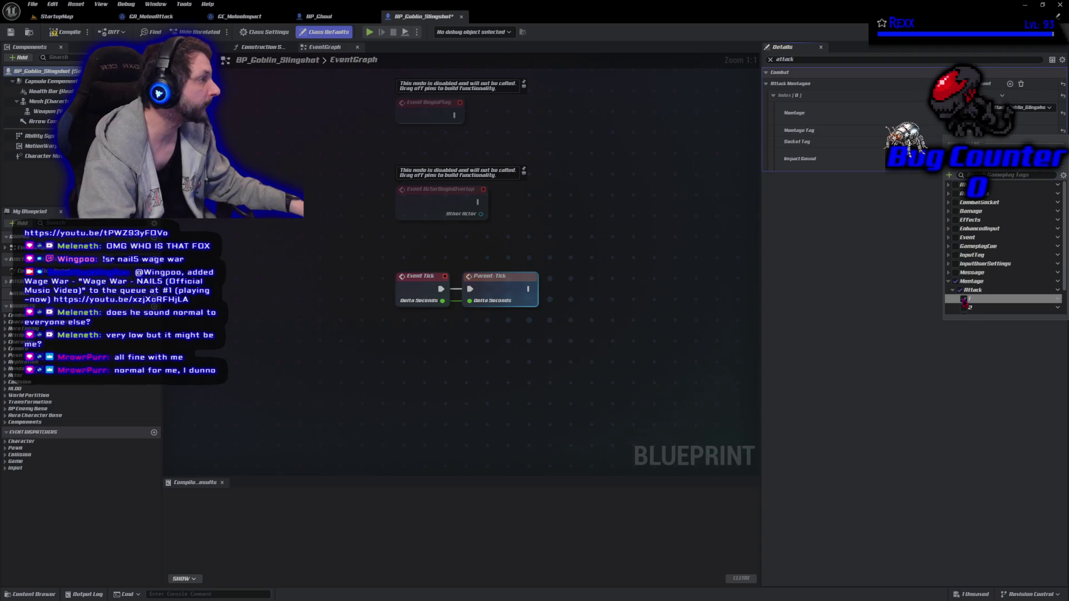
click(870, 268)
click(966, 141)
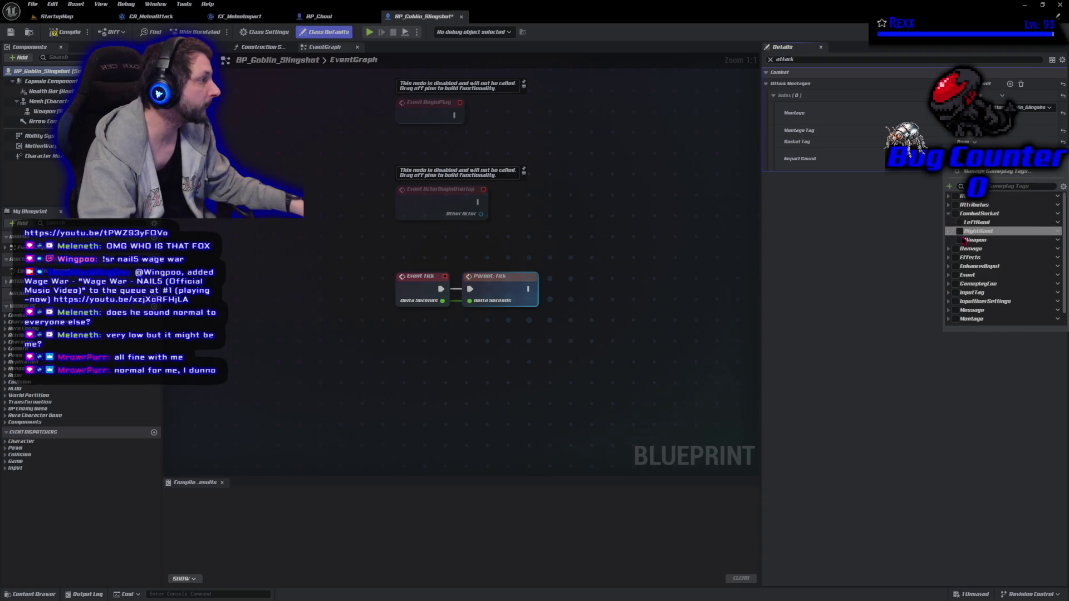
click(956, 240)
click(822, 245)
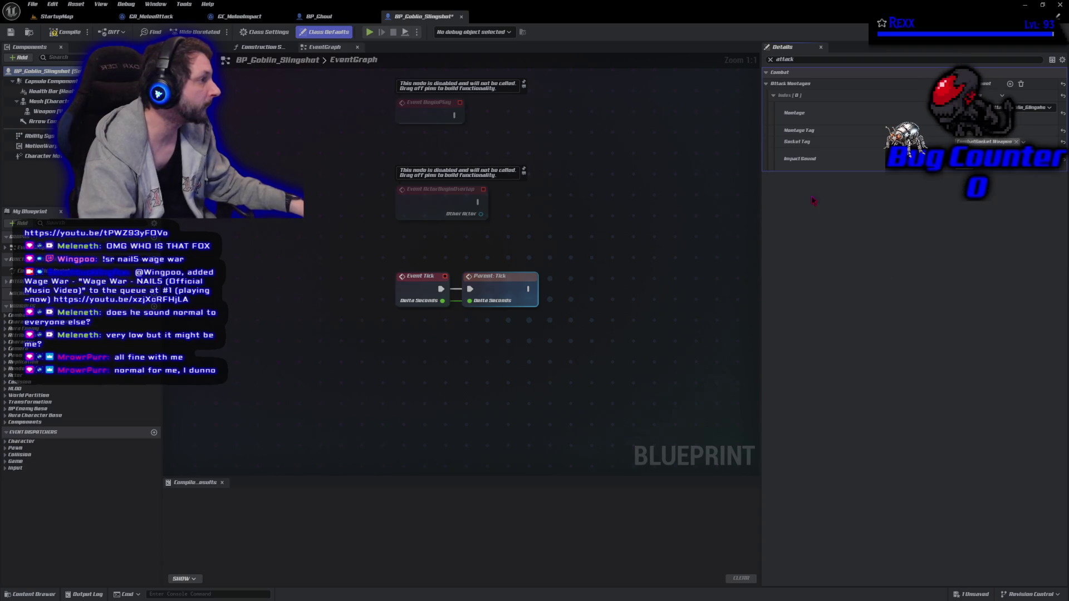
click(66, 32)
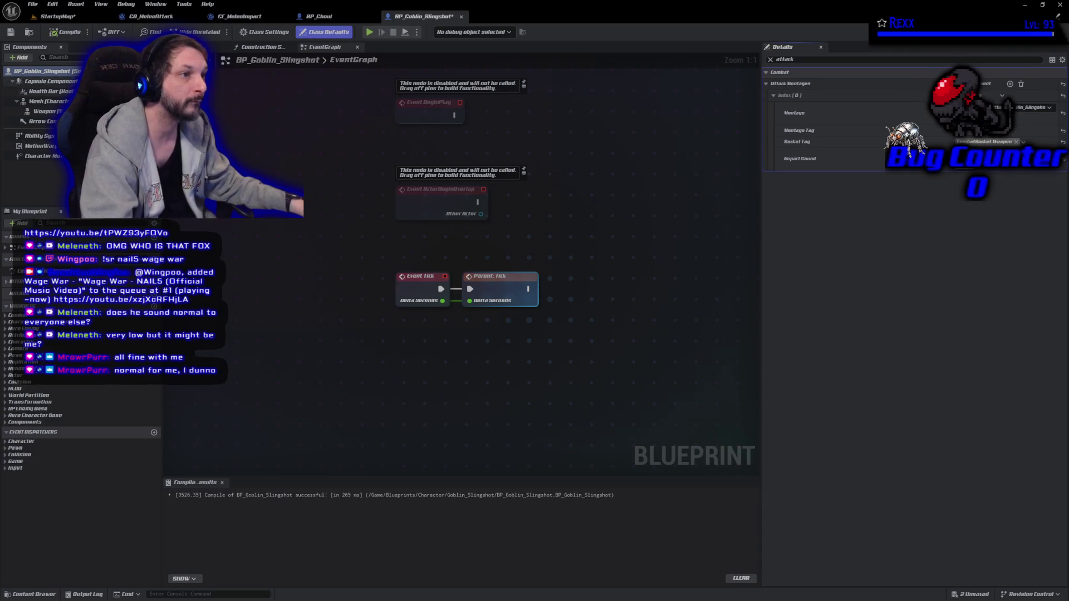
click(11, 32)
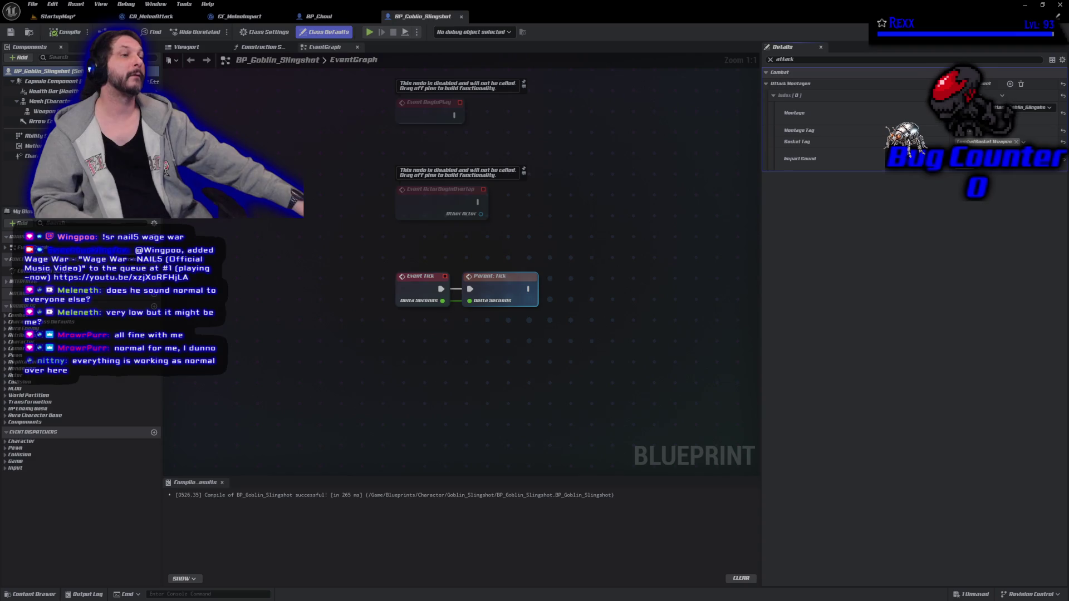
- Open BP_GoblinSpear from the Goblin_Spear folder and filter its Details by 'attack'
click(34, 594)
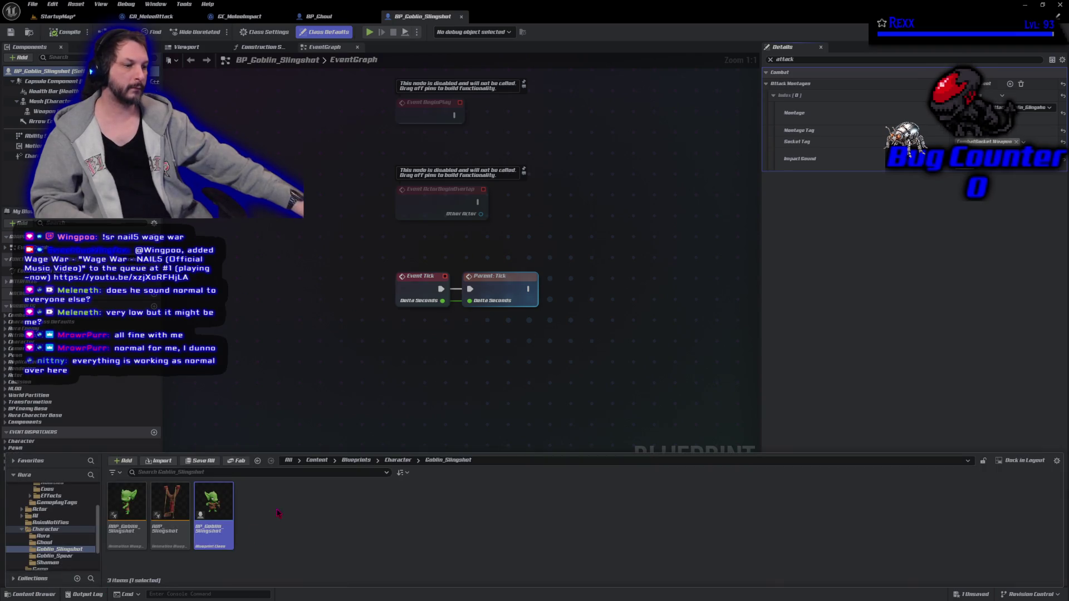
key(BackSpace)
double_click(257, 509)
click(155, 527)
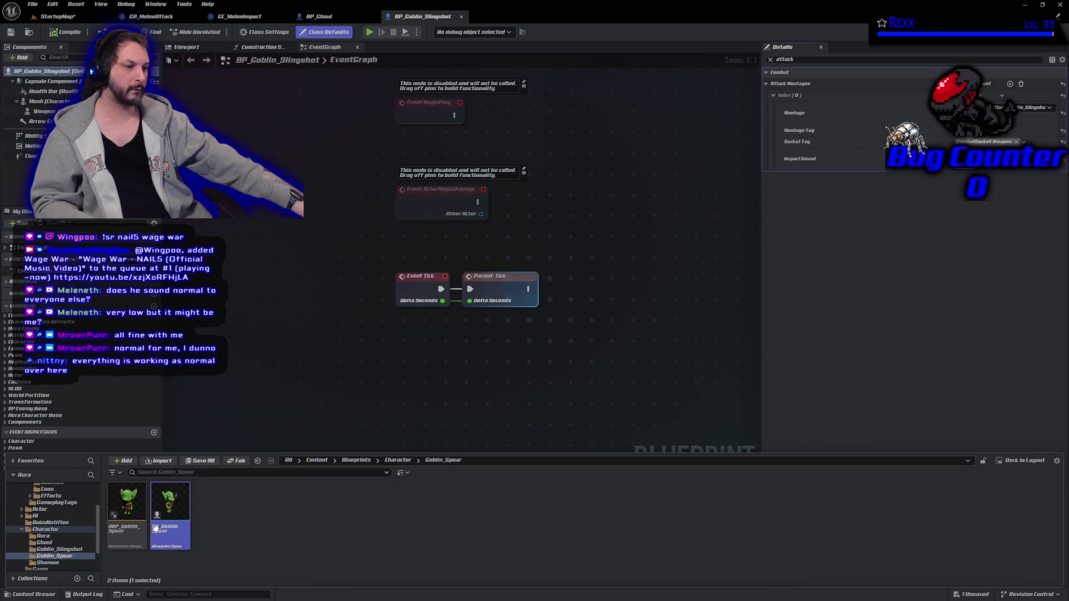
double_click(155, 528)
click(837, 60)
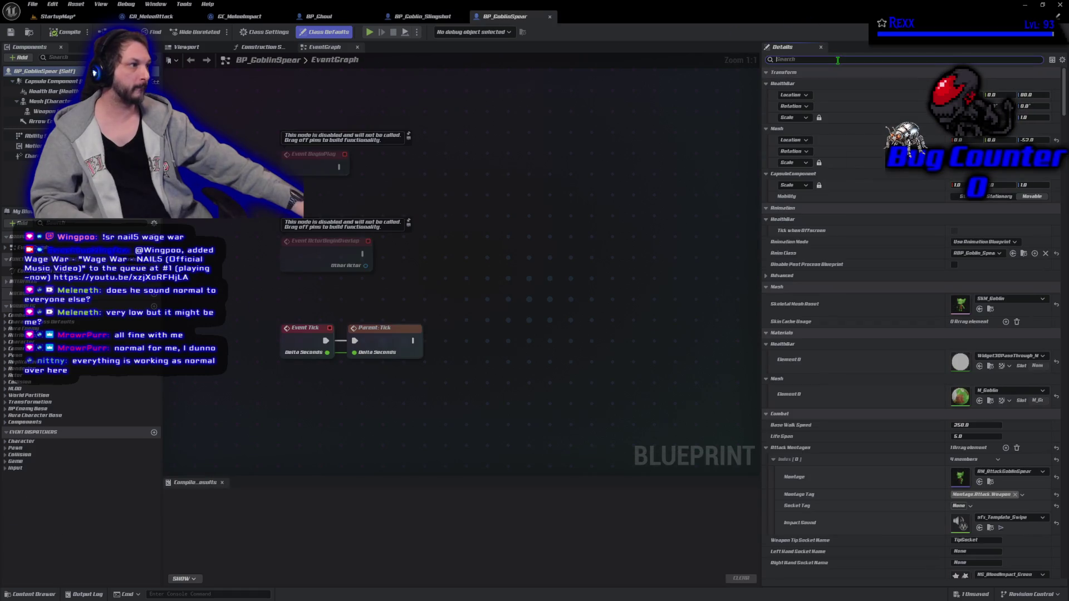
text(atta)
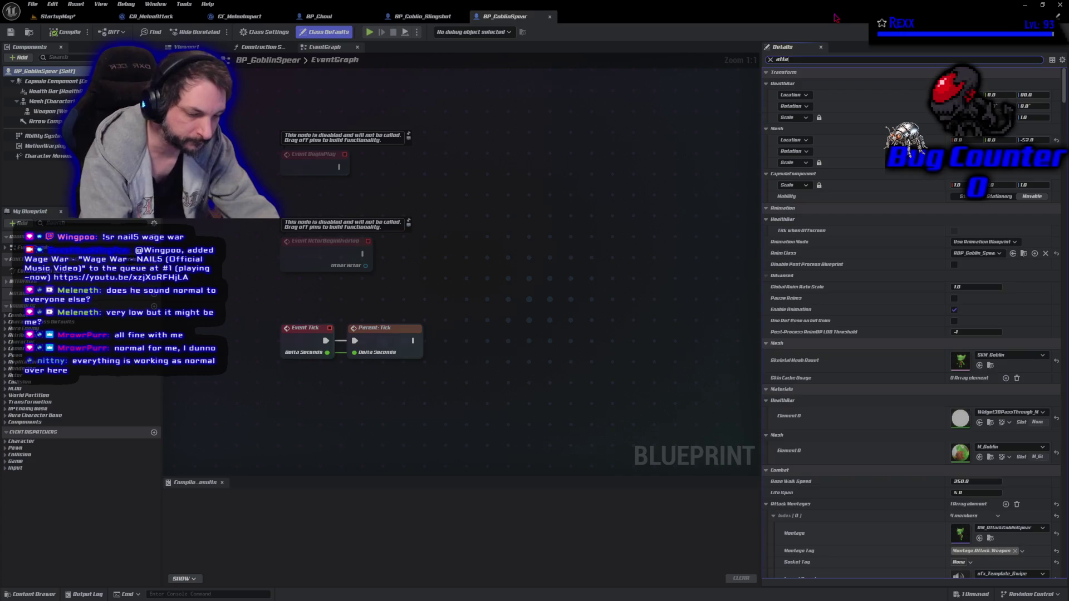
text(ck)
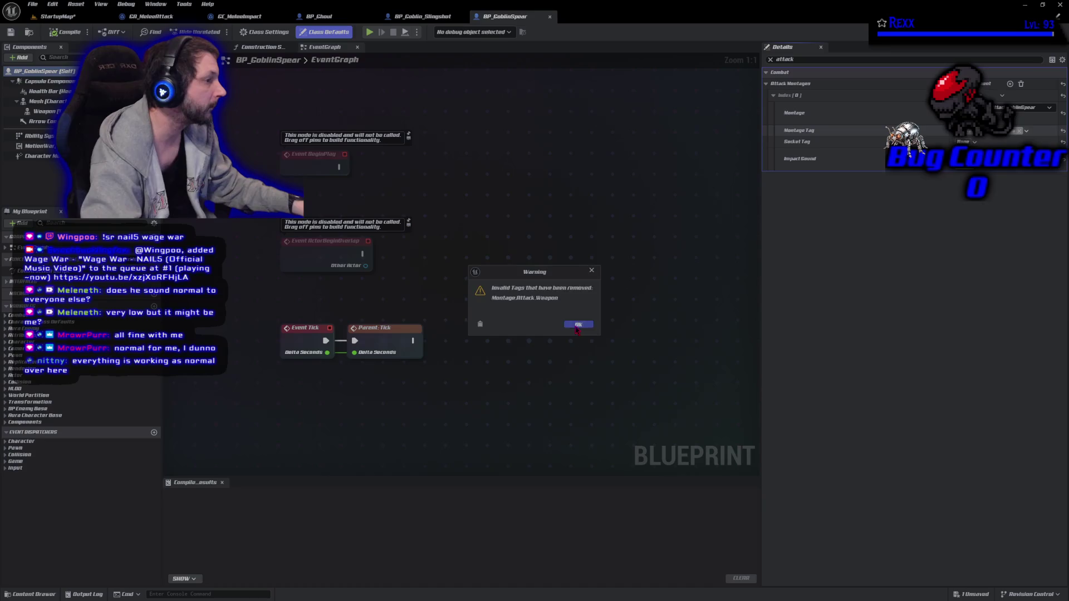
- Give the montage a Montage.Attack tag and CombatSocket.Weapon socket, compile, and Save All
click(576, 327)
click(959, 290)
click(966, 142)
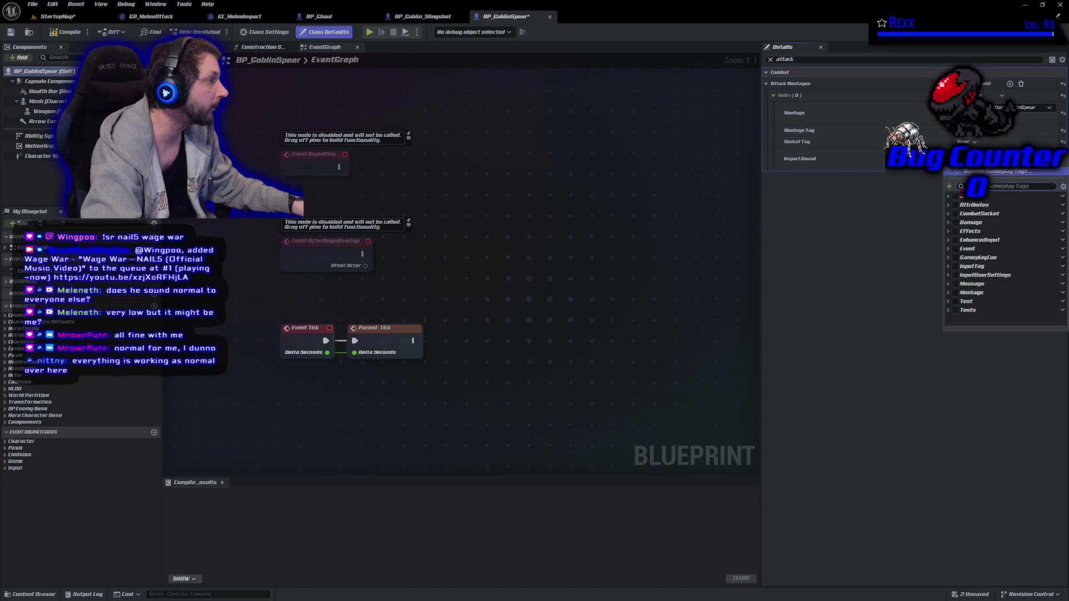
click(949, 214)
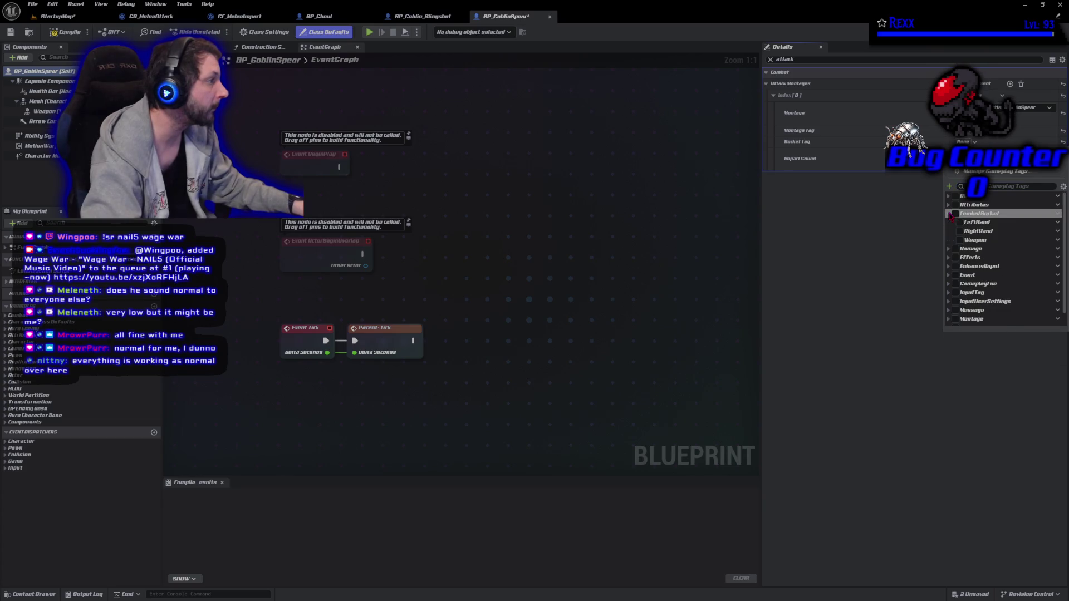
click(960, 240)
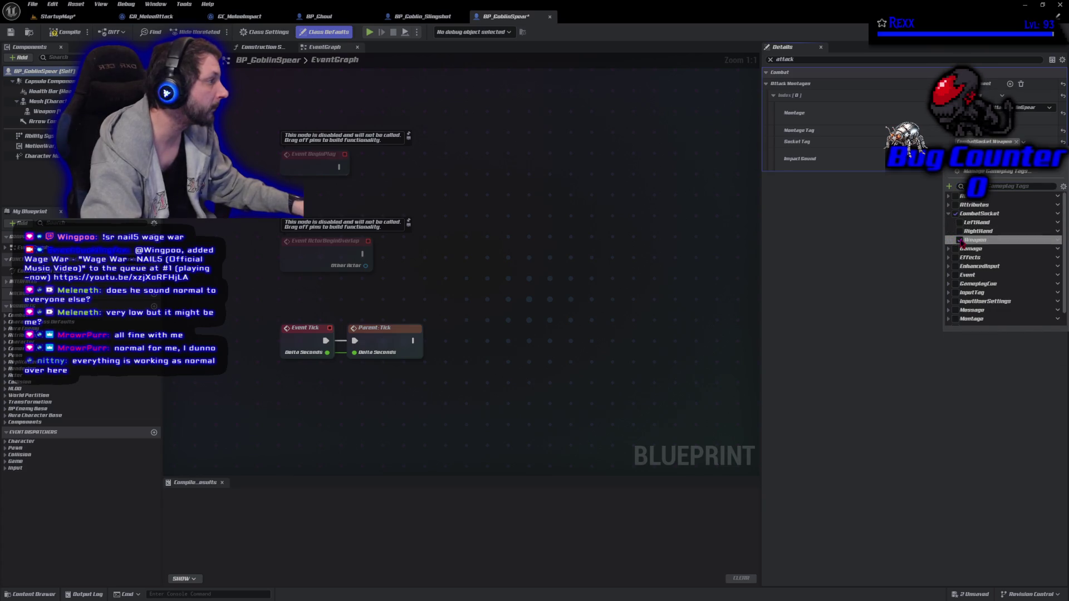
click(70, 34)
click(32, 5)
click(51, 58)
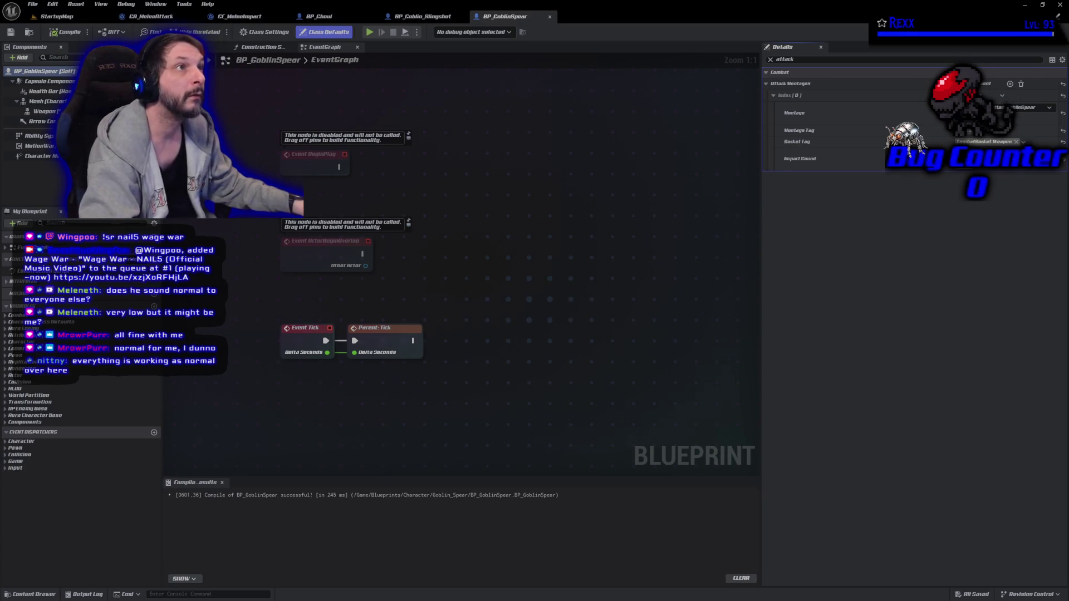
click(44, 595)
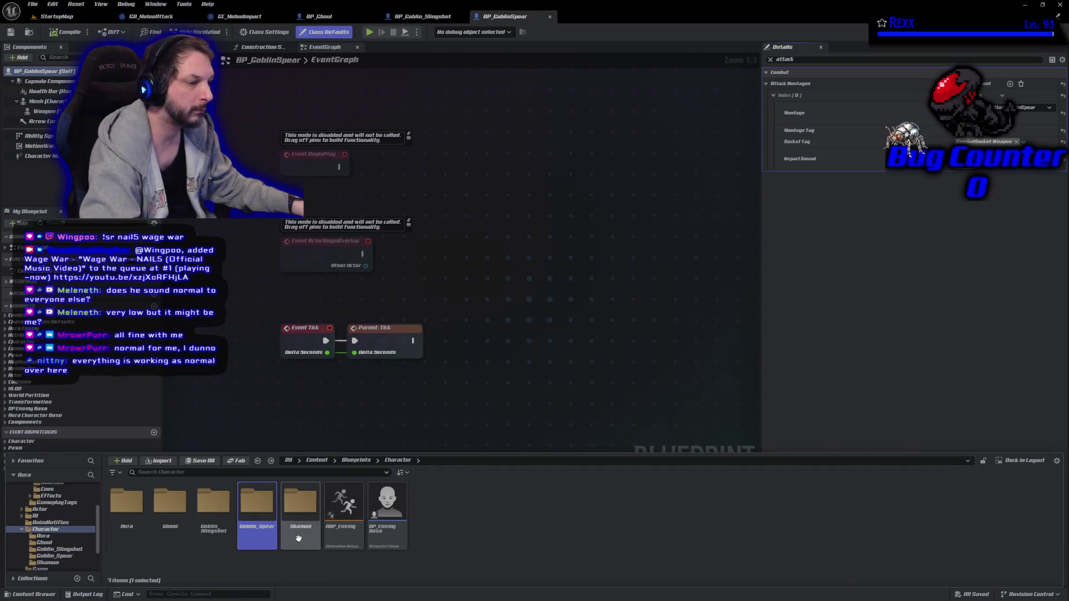
- Open BP_Shaman from the Shaman folder and filter its Details by 'attack'
double_click(300, 529)
click(174, 523)
double_click(174, 524)
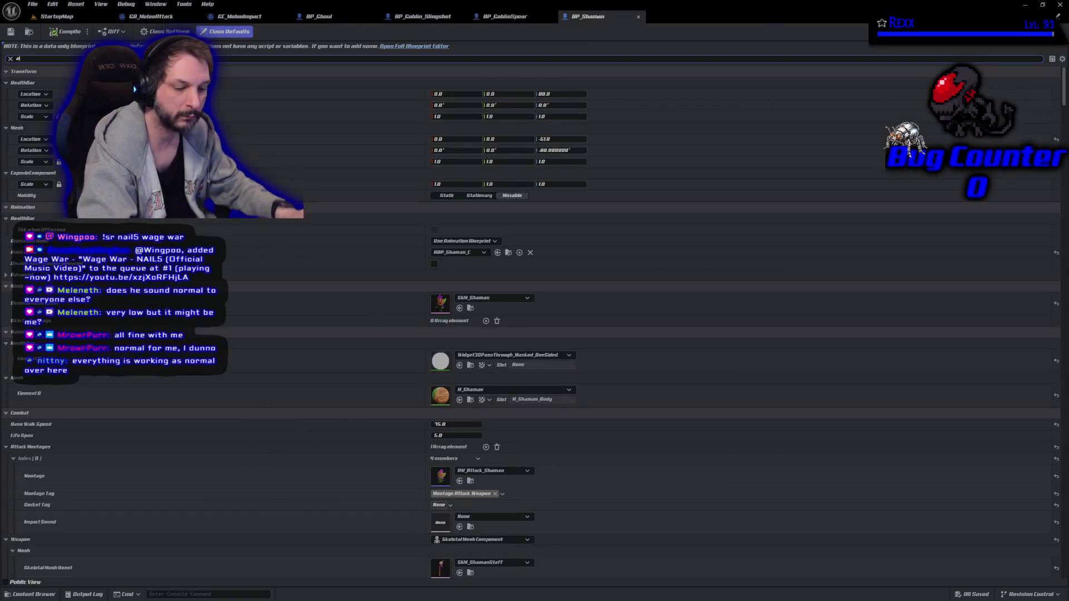
text(attack)
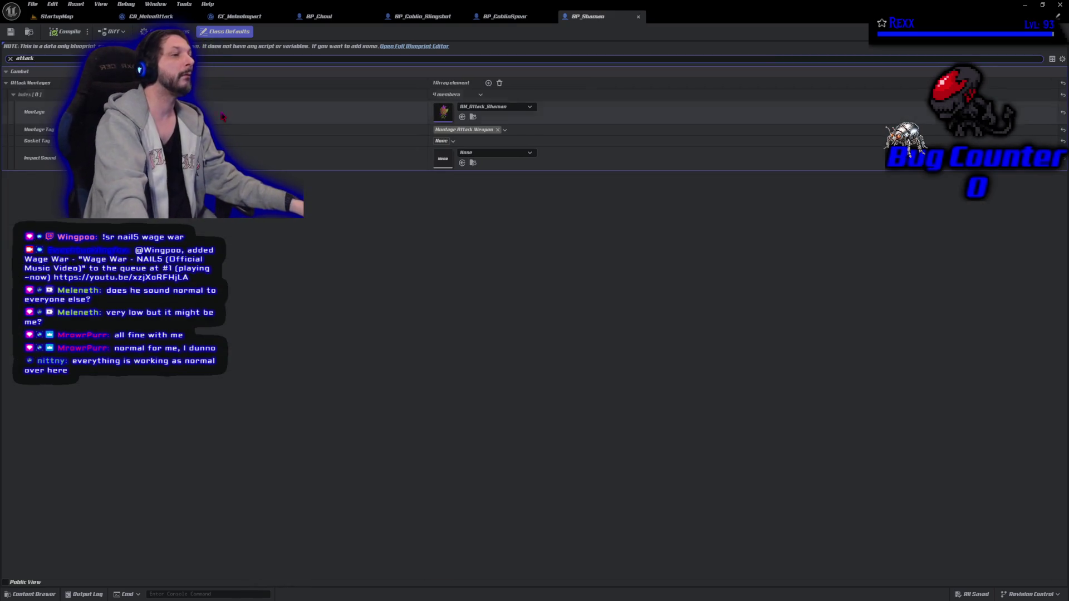
- Set the attack montage's Montage Tag to Montage.Attack.1
click(468, 133)
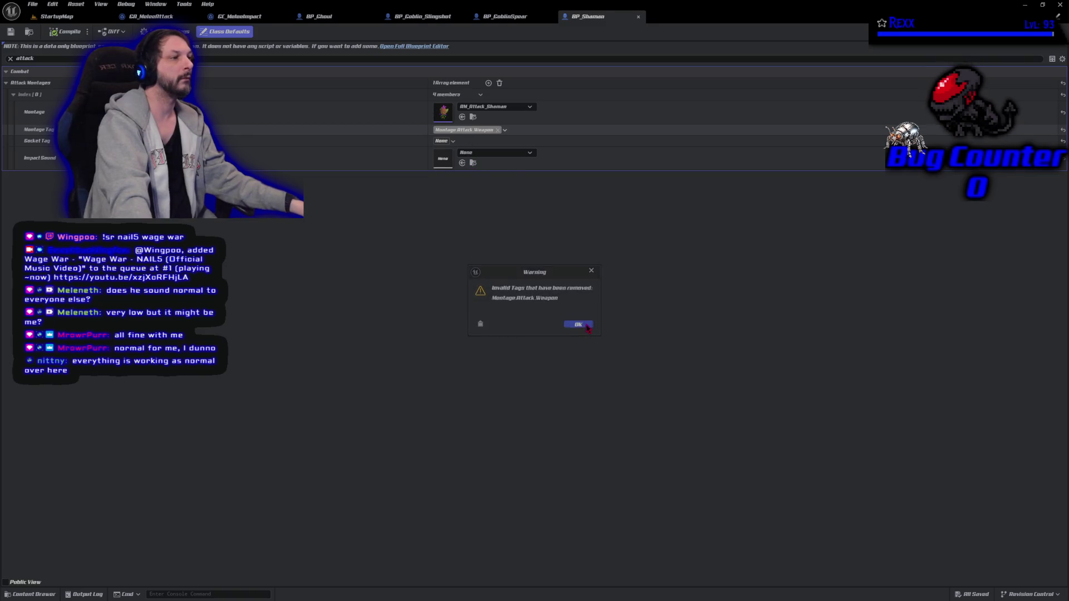
click(582, 325)
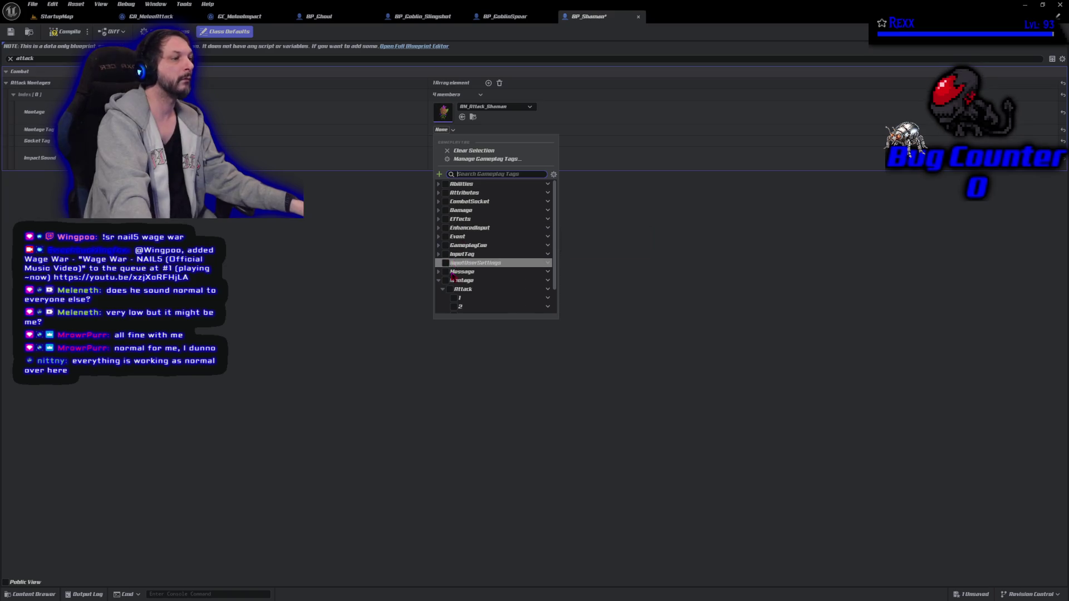
click(454, 298)
click(369, 237)
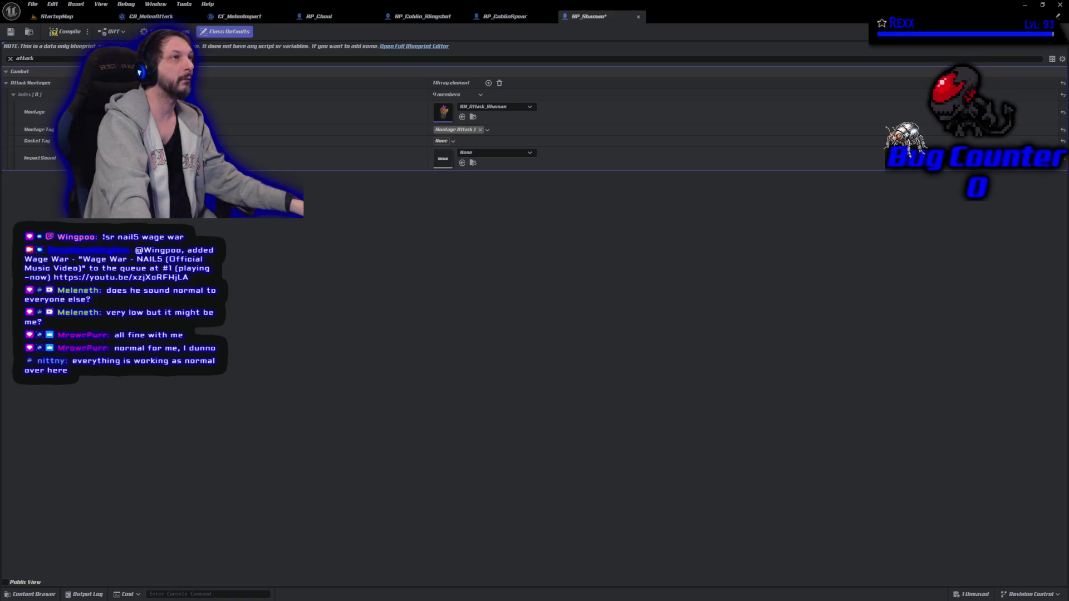
- Set the Socket Tag to CombatSocket.Weapon and save BP_Shaman
click(441, 141)
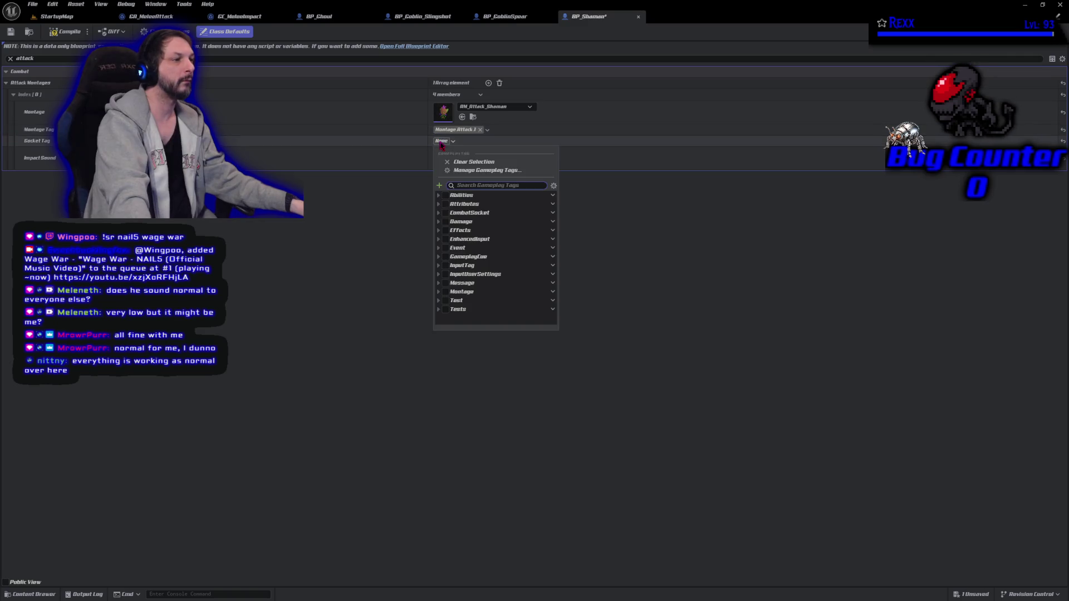
click(438, 212)
click(446, 239)
click(267, 180)
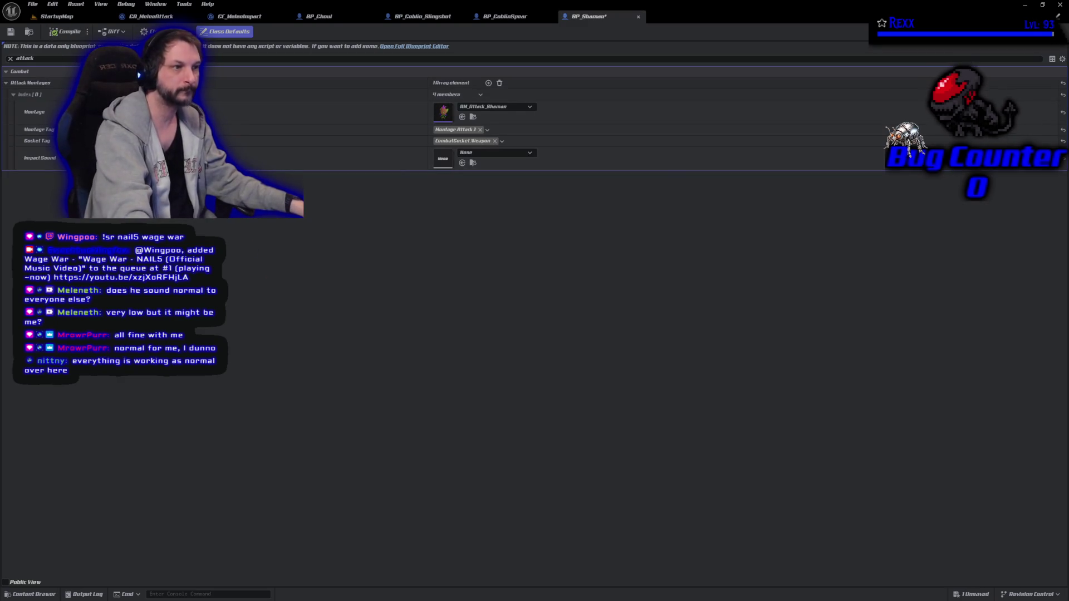
key(ctrl+s)
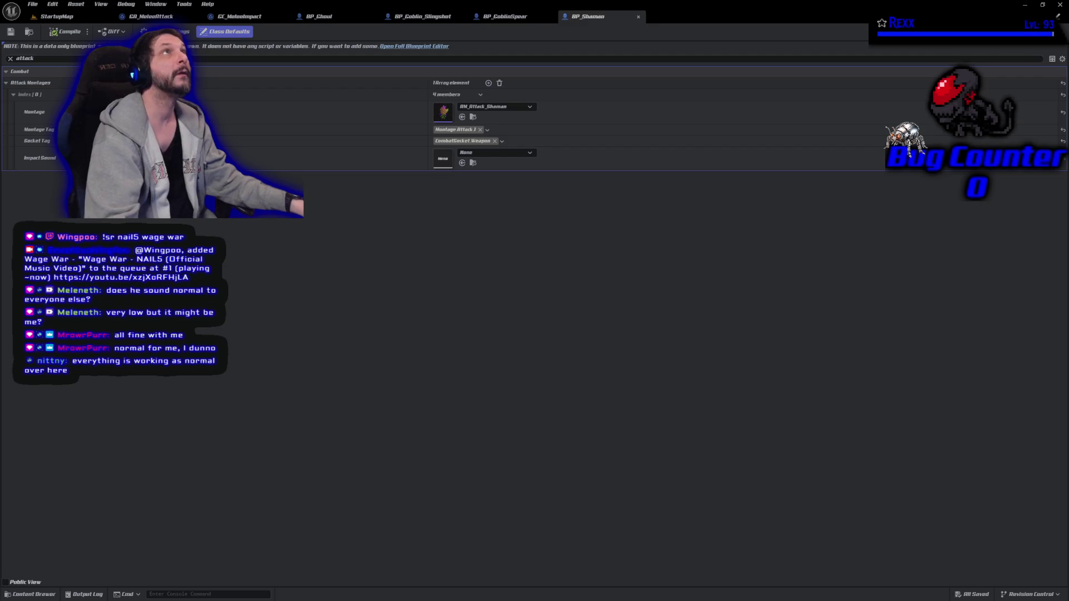
- Close the BP_Ghoul, BP_Goblin_Slingshot, BP_GoblinSpear and BP_Shaman editors
middle_click(338, 20)
middle_click(338, 20)
middle_click(337, 20)
middle_click(338, 21)
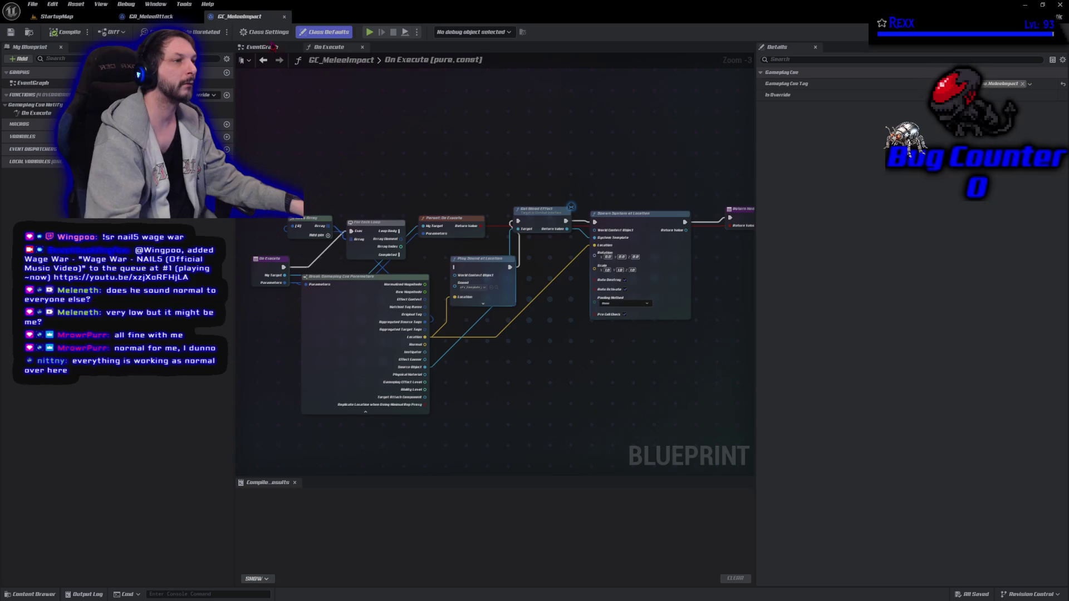
- Show GA_MeleeAttack's Event Graph zoomed out on the montage nodes, with the Details panel narrowed
click(146, 16)
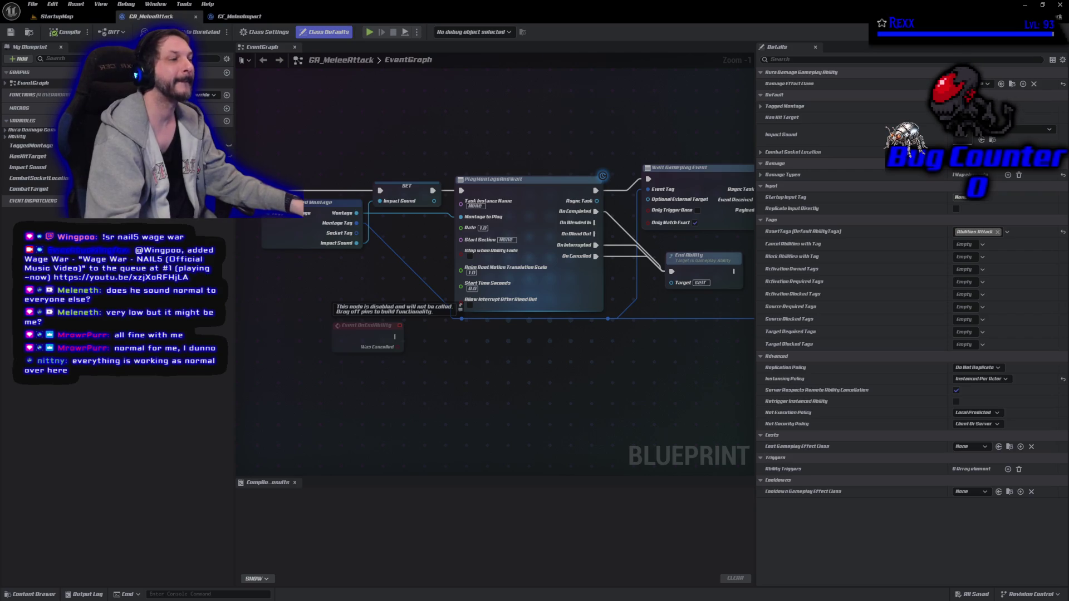
mouse_move(332, 142)
mouse_down()
mouse_move(415, 122)
mouse_move(520, 126)
mouse_up()
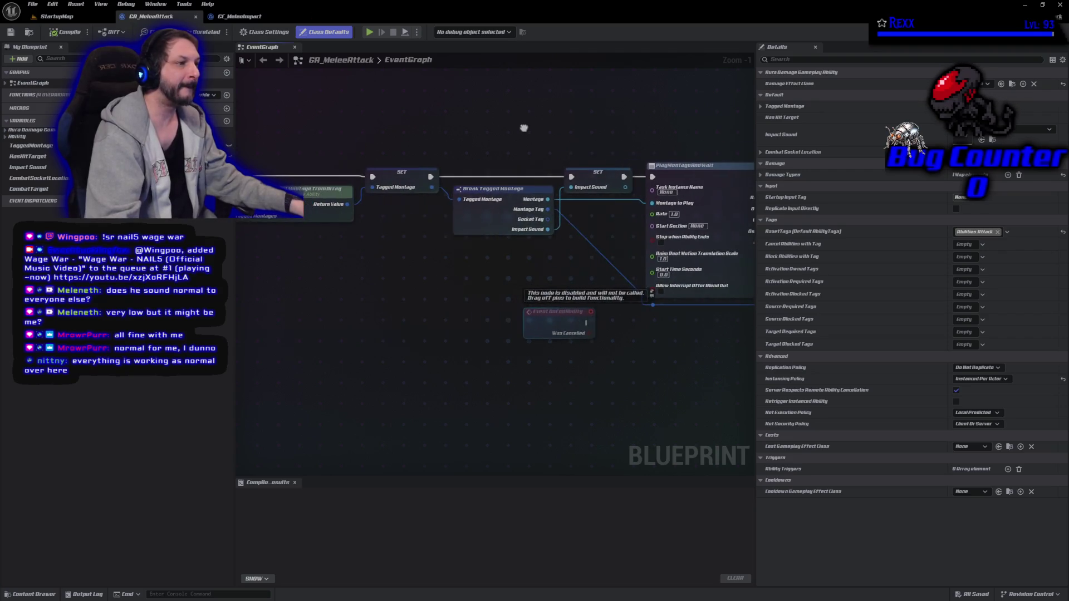
scroll(523, 267, down, 1)
mouse_move(390, 267)
mouse_down()
mouse_move(478, 269)
mouse_move(454, 261)
mouse_up()
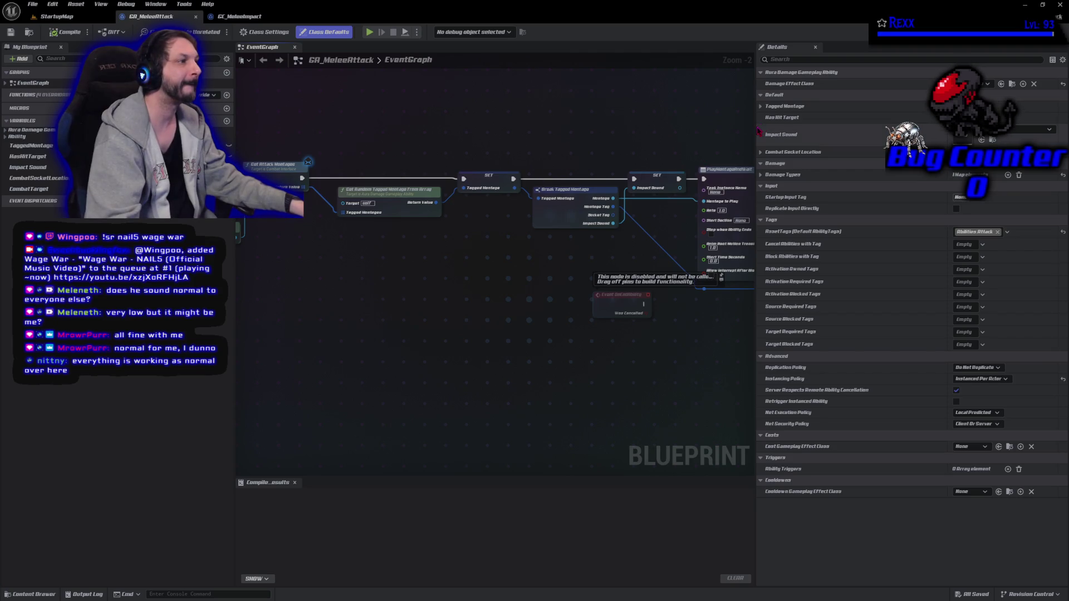
drag(756, 129, 860, 129)
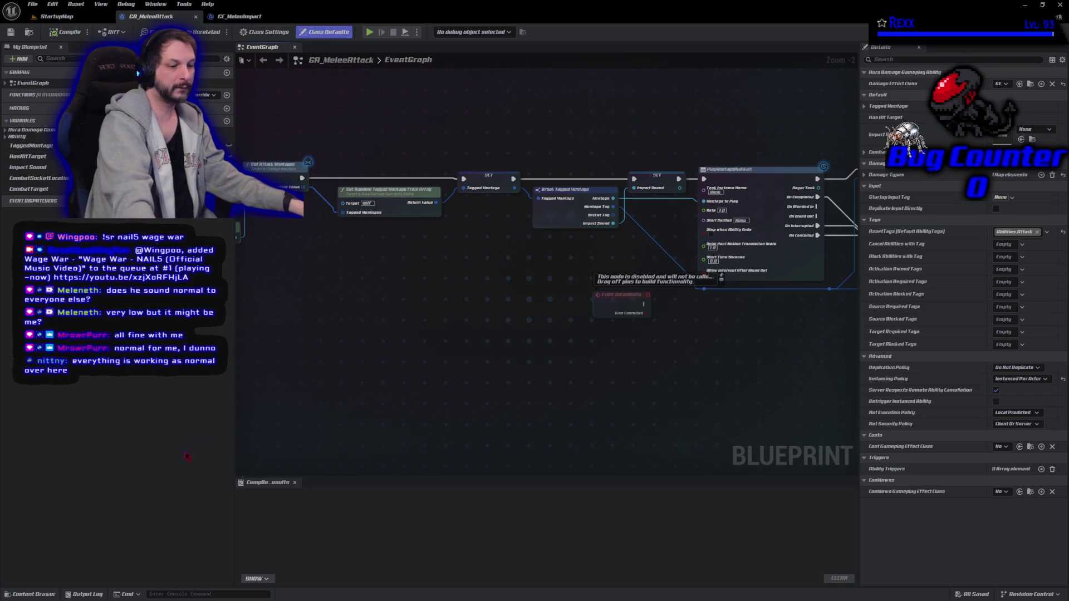
- Try filtering the Character and Blueprints folders for animation montages in the Content Drawer
click(22, 594)
click(44, 529)
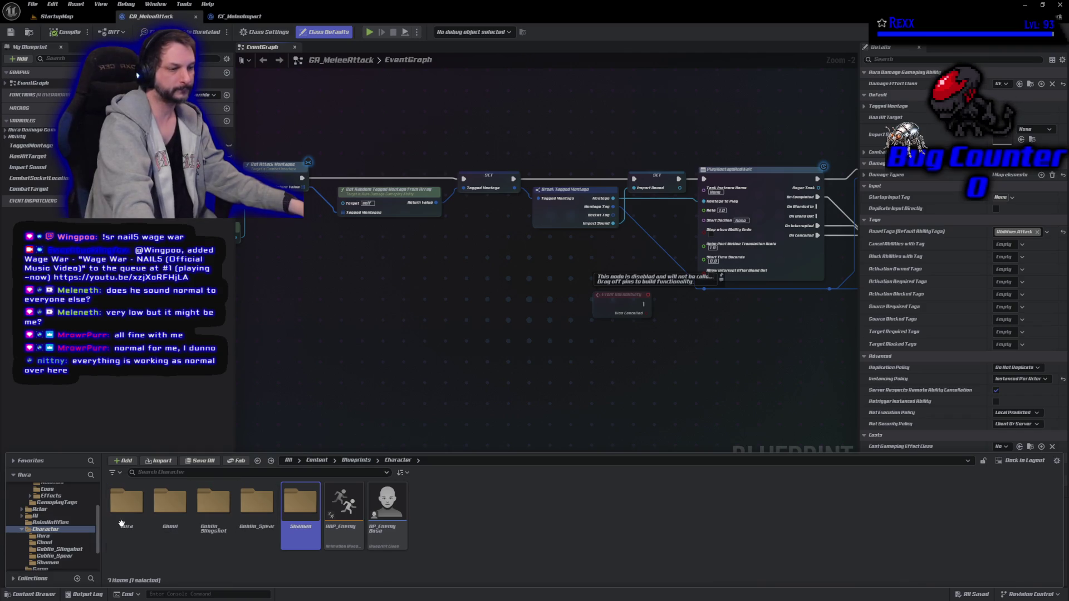
scroll(67, 519, up, 5)
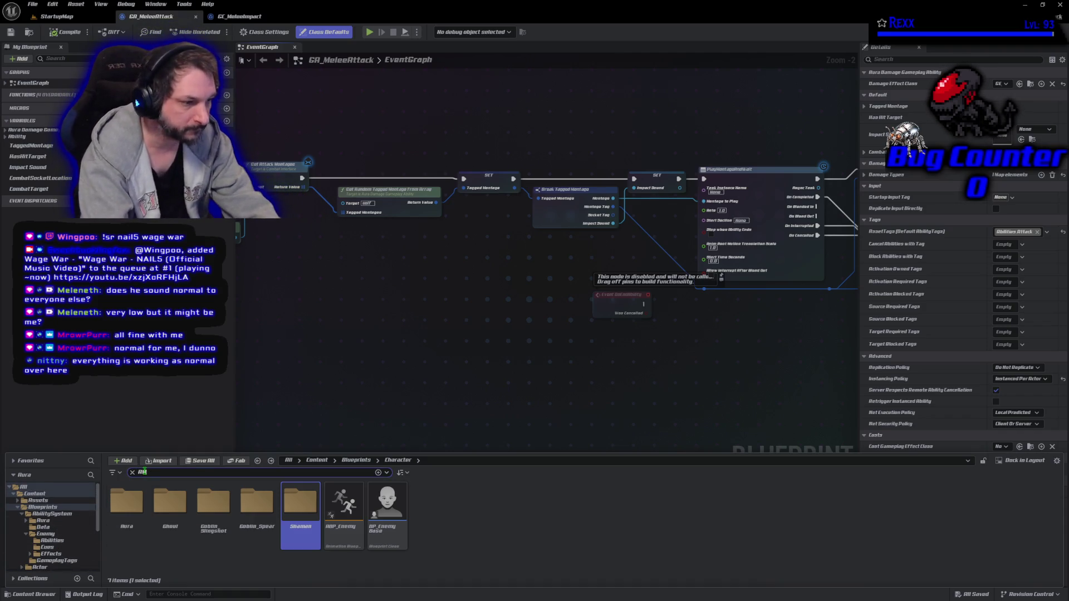
click(144, 472)
text(Ani)
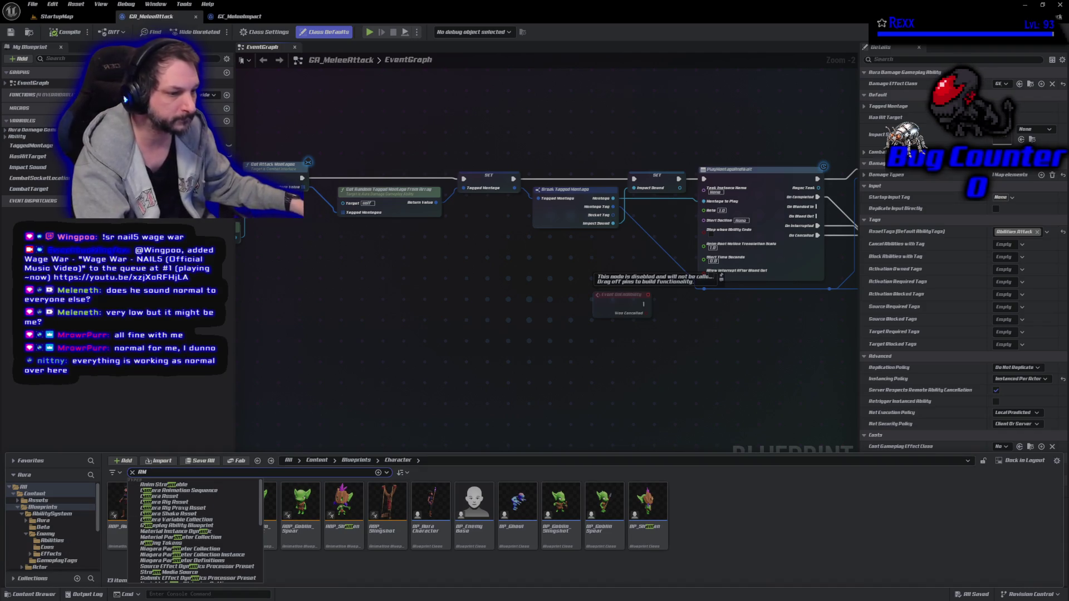
click(64, 508)
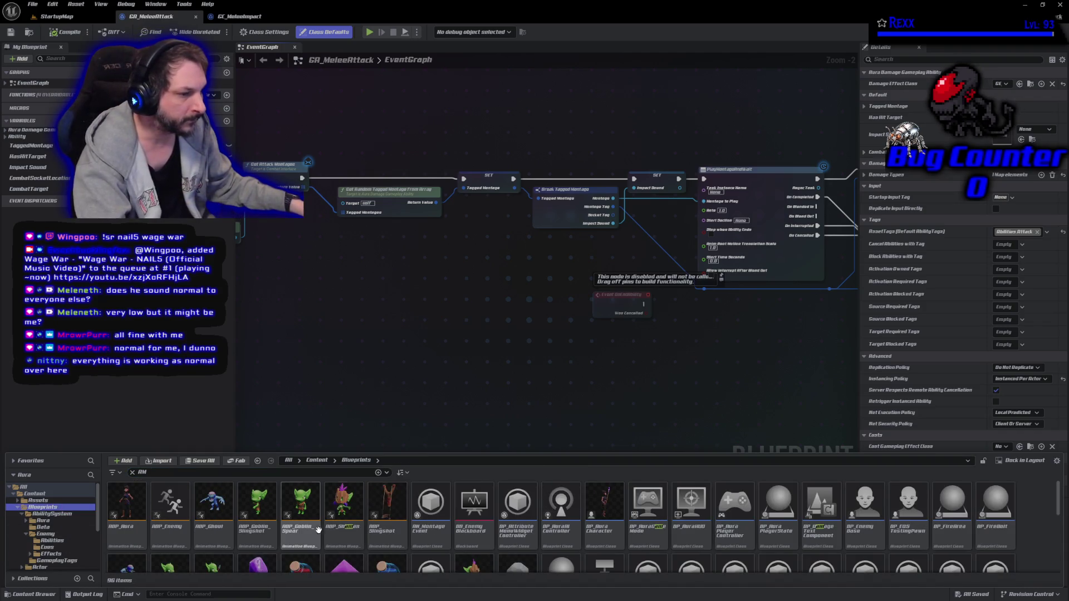
click(188, 472)
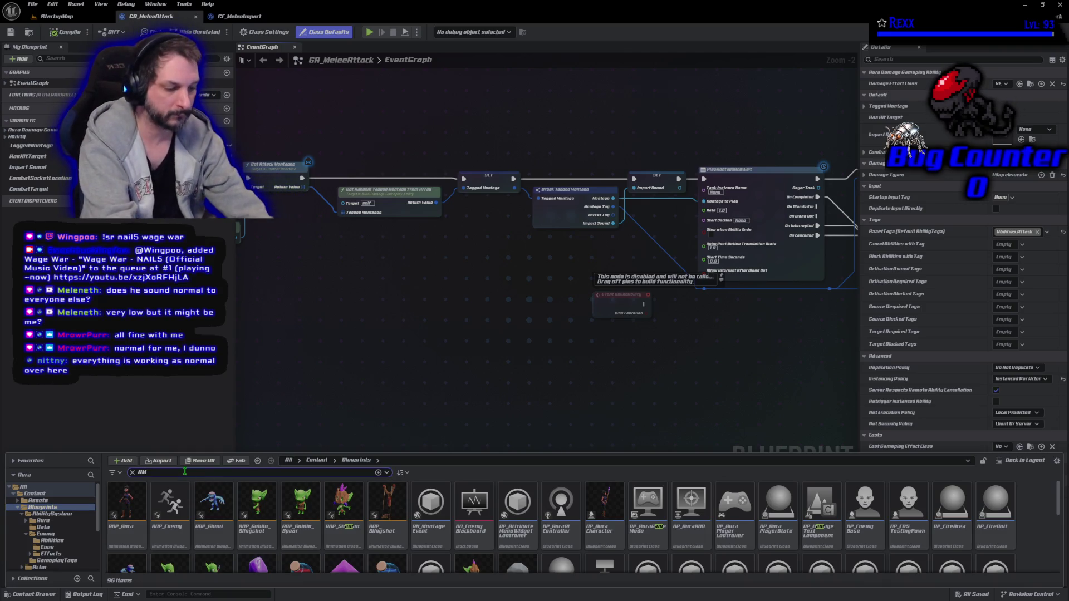
text(_)
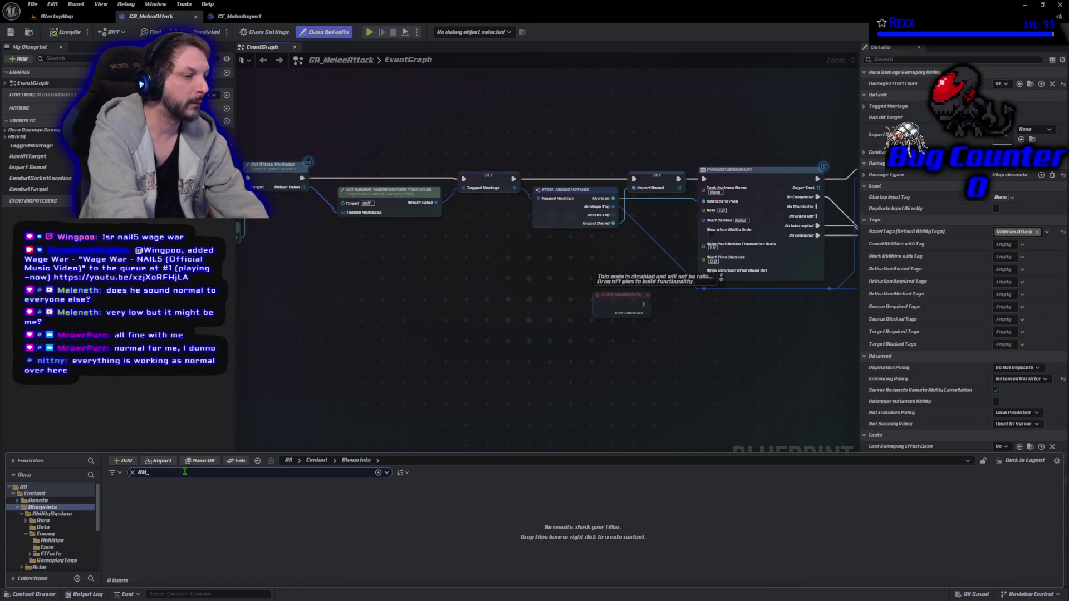
key(BackSpace)
key(BackSpace)
key(BackSpace)
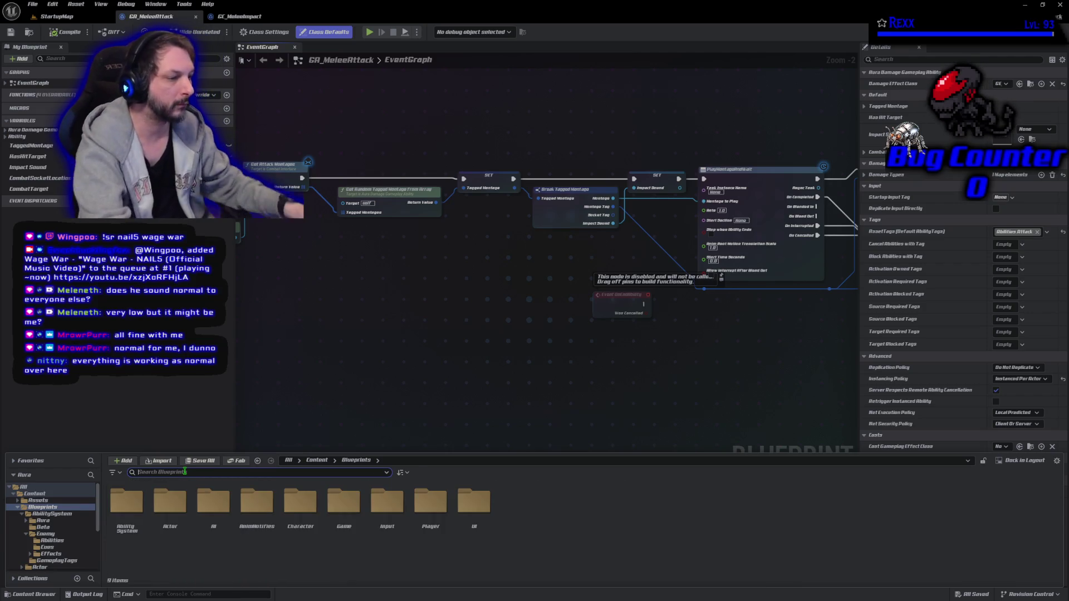
- Search the whole Content folder for AM_ montages and open AM_Ghoul_Attack_L
click(35, 494)
click(158, 476)
text(AM_attac)
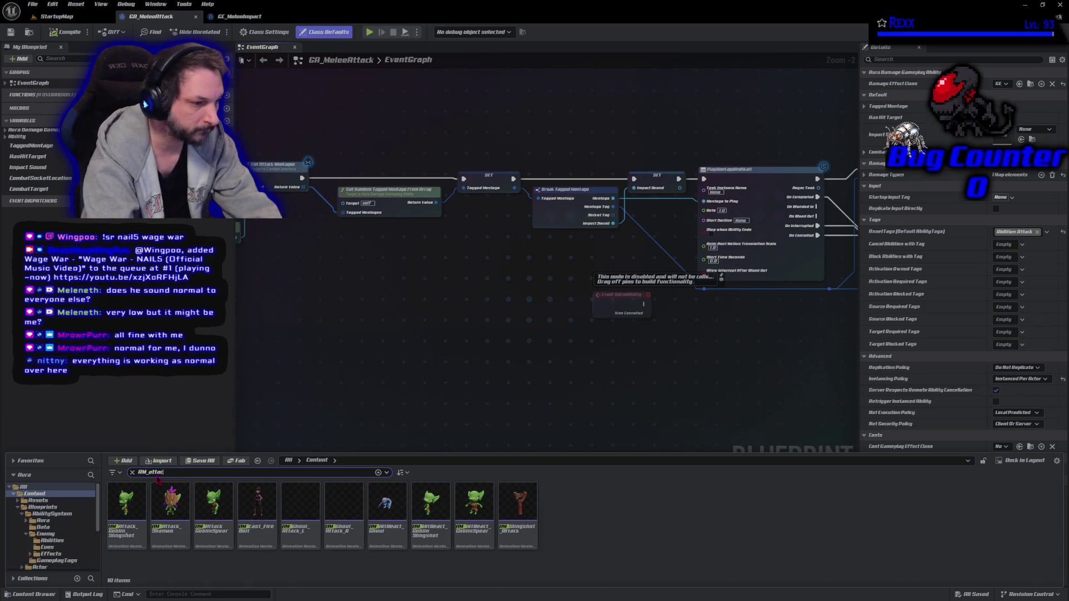
text(k)
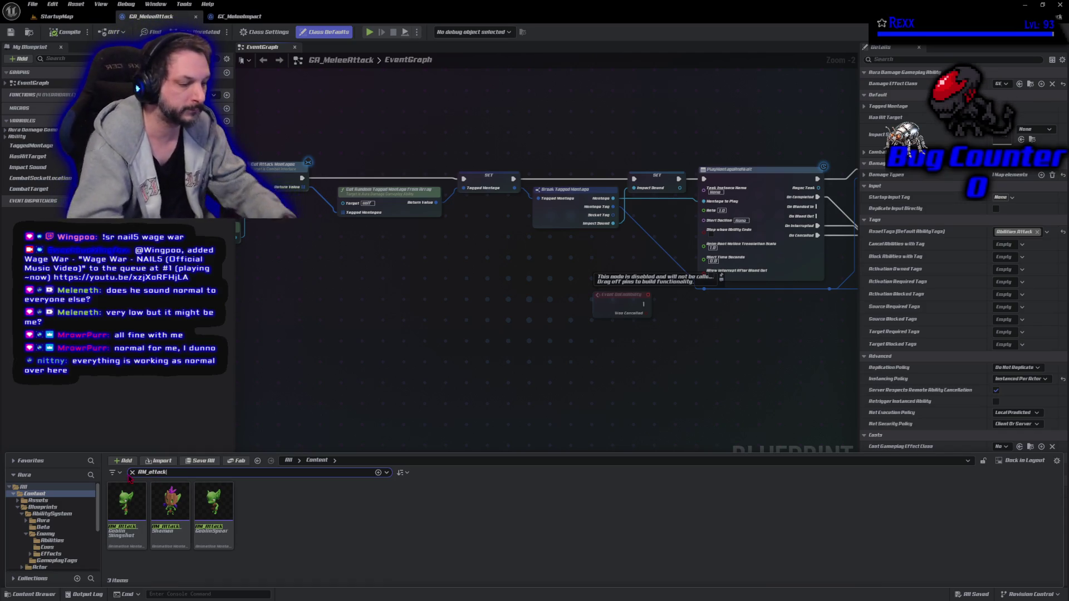
key(BackSpace)
key(BackSpace)
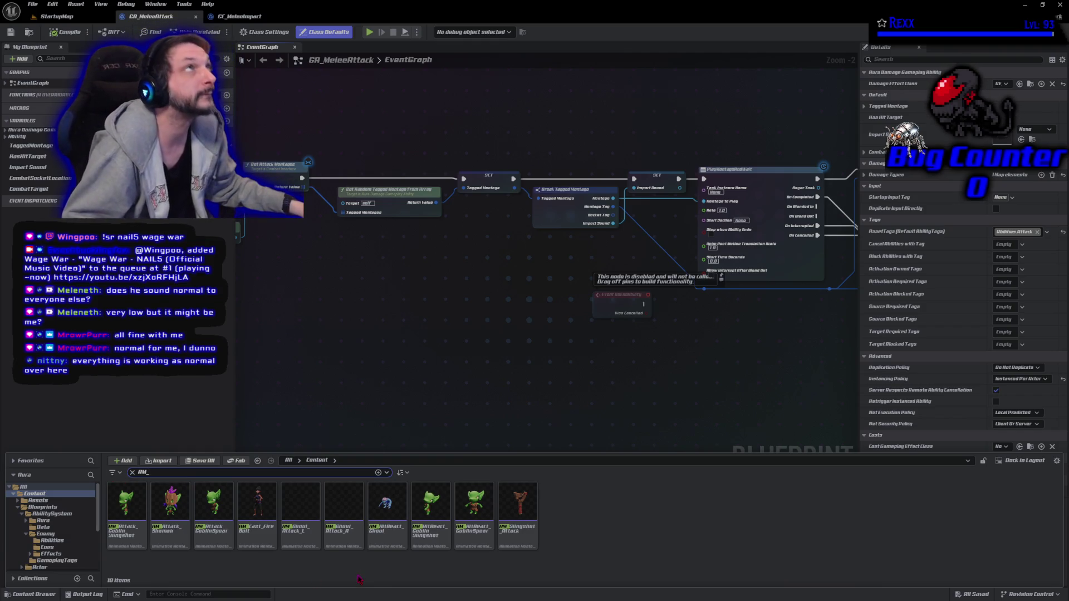
double_click(303, 532)
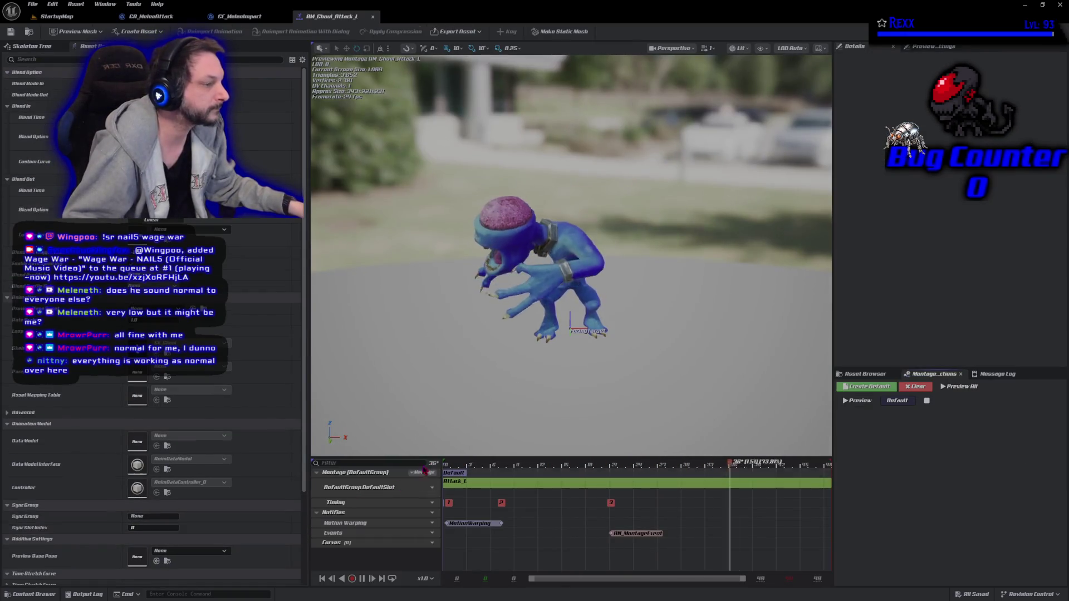
- Set the AN_MontageEvent notify's Event Tag to Montage.Attack.1
click(635, 534)
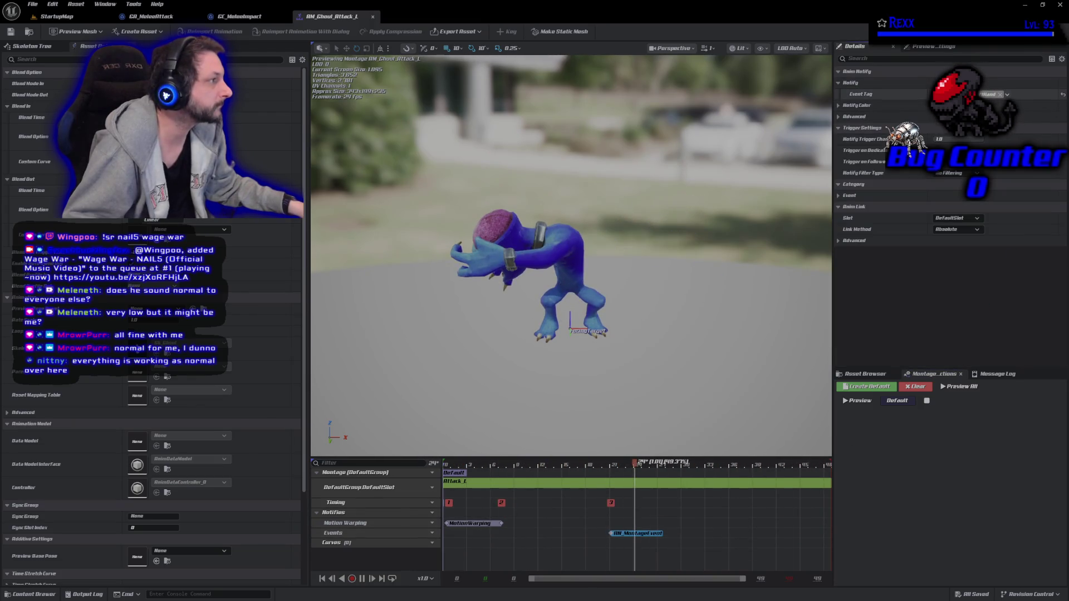
click(578, 323)
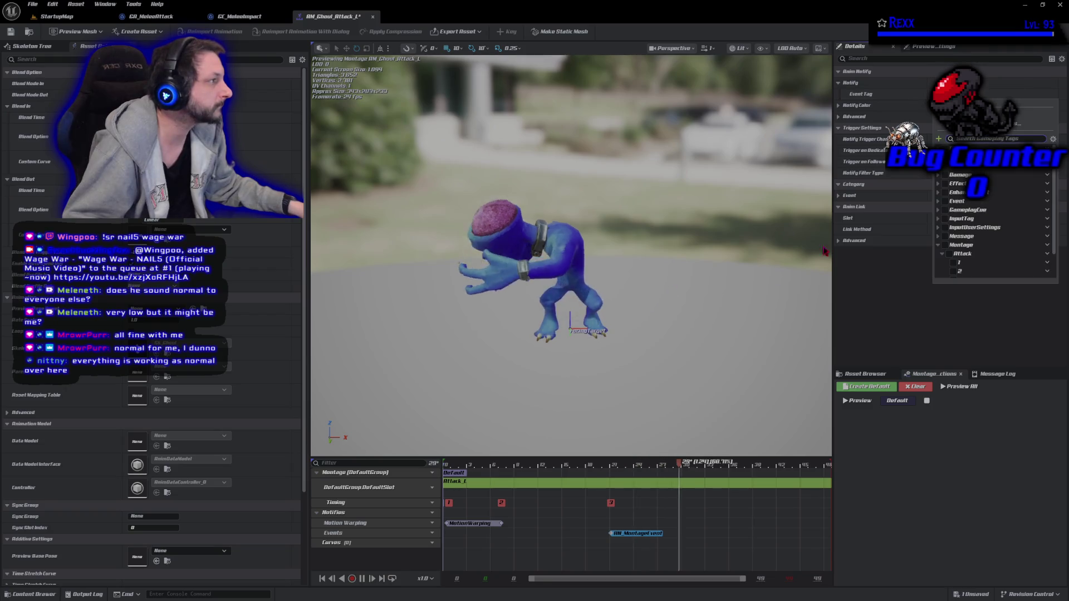
click(953, 262)
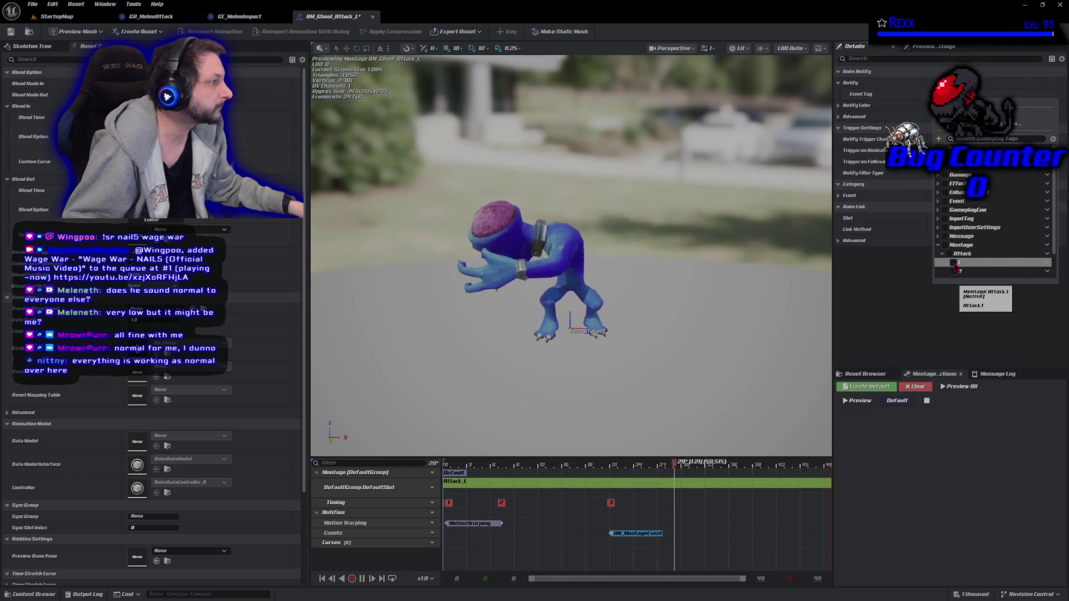
key(Escape)
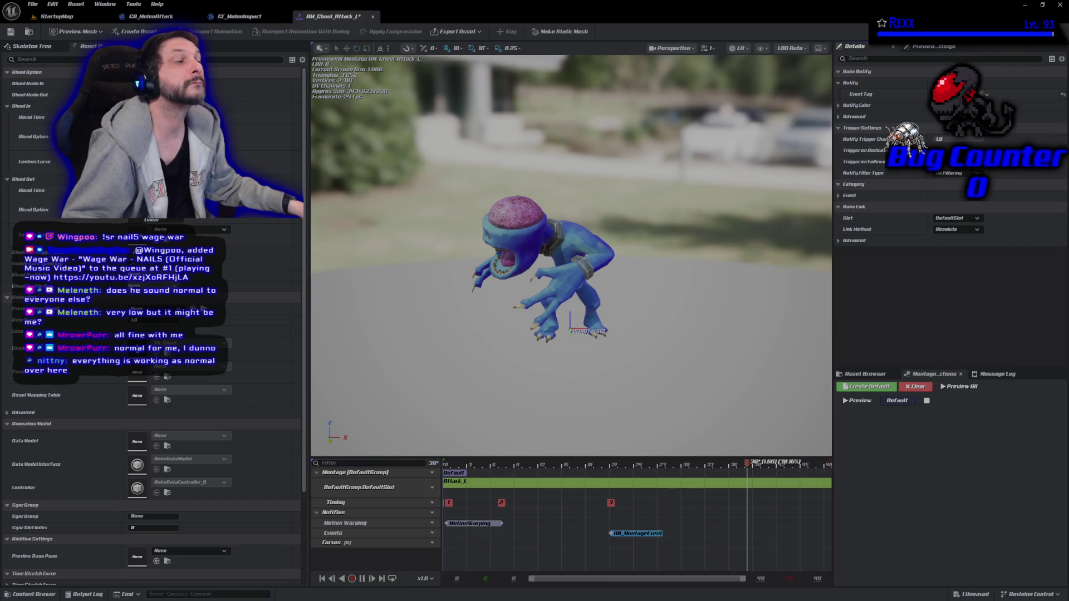
- Save AM_Ghoul_Attack_L and open AM_Ghoul_Attack_R
click(11, 32)
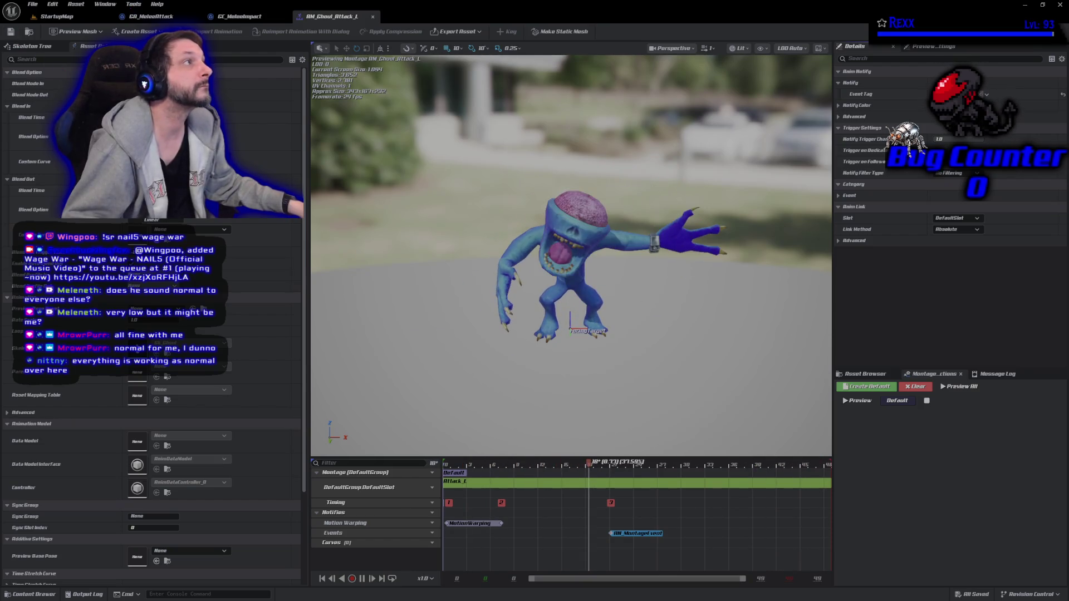
click(34, 594)
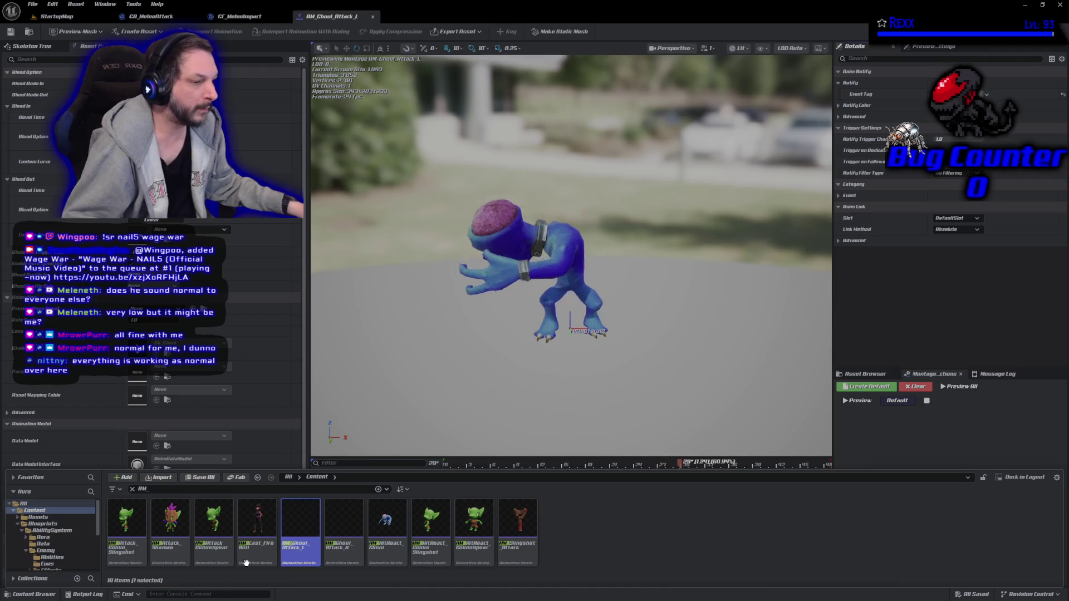
double_click(344, 523)
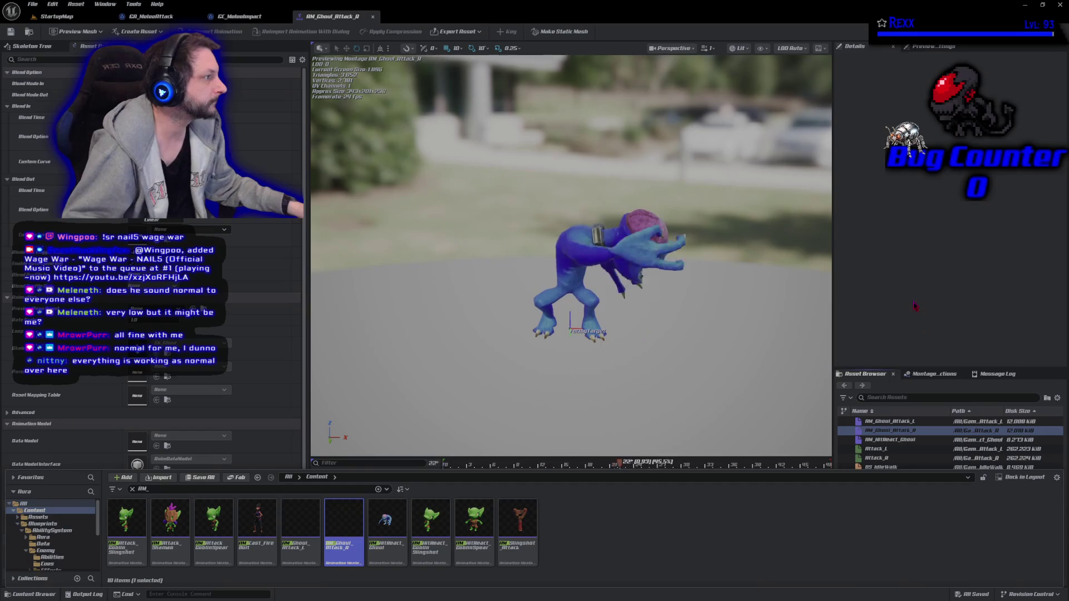
- Tag AM_Ghoul_Attack_R's montage event notify with Montage.Attack.2 and save
key(ctrl+space)
click(643, 537)
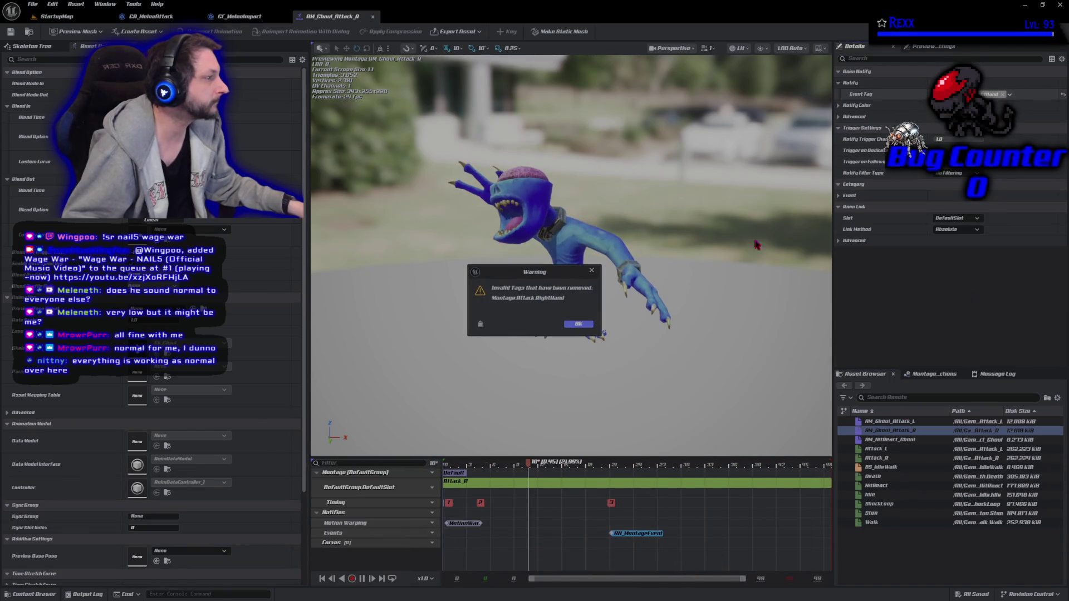
click(578, 324)
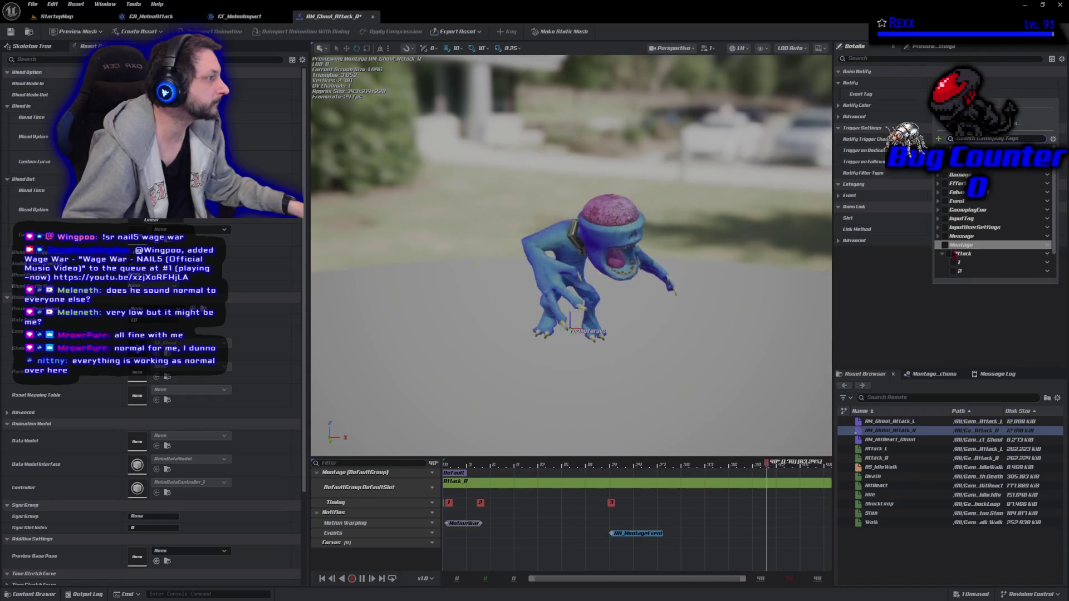
click(953, 272)
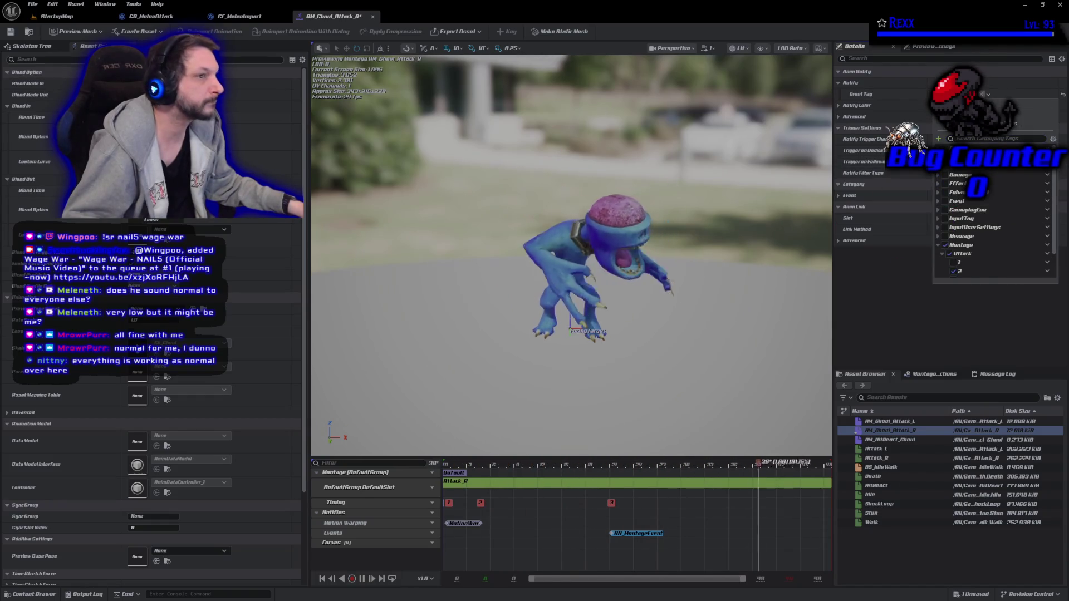
key(ctrl+s)
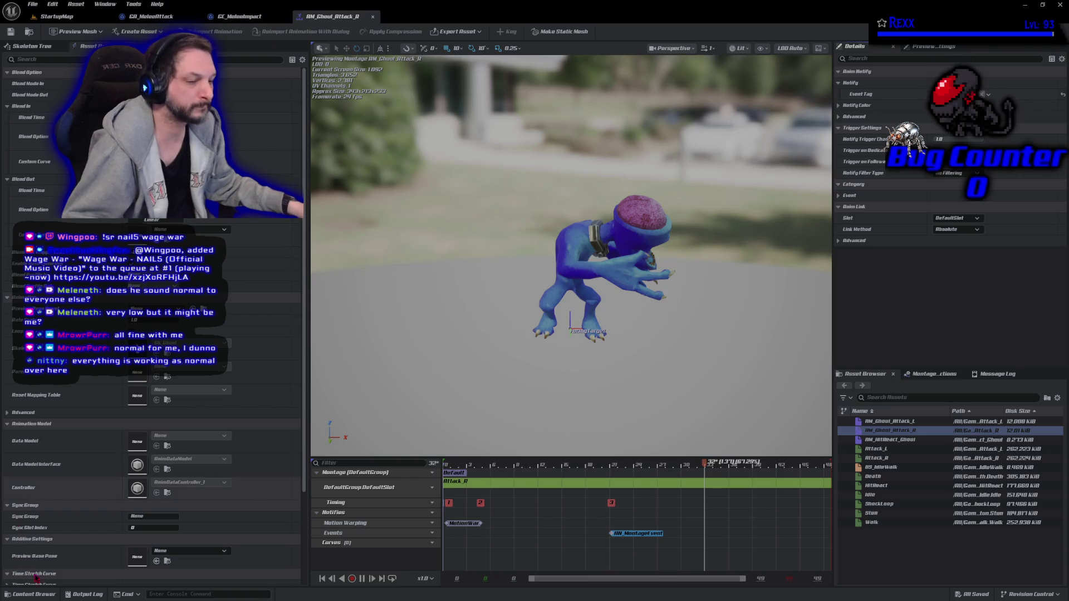
- Open the AM_Attack_Goblin_Slingshot montage from the Content Drawer
click(42, 595)
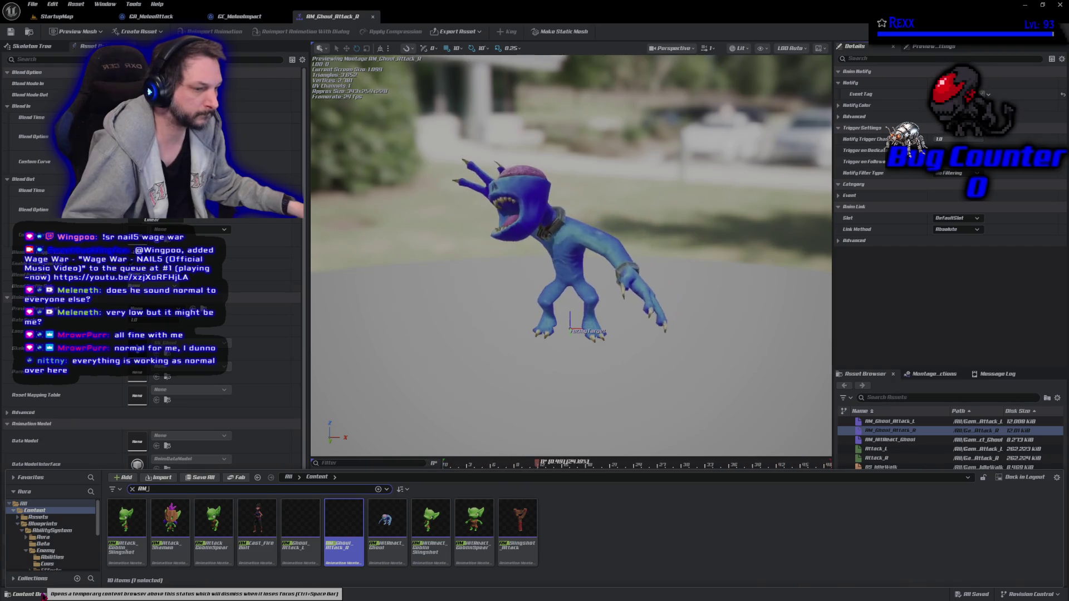
click(126, 539)
double_click(126, 539)
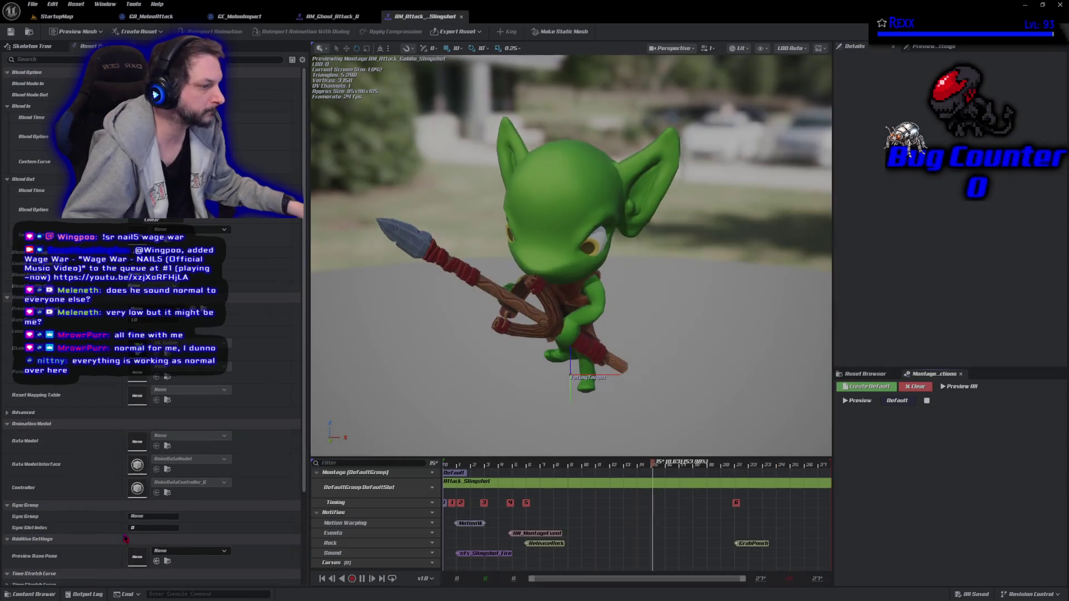
- Set the slingshot montage's event notify tag to Montage.Attack.1 and save
click(560, 534)
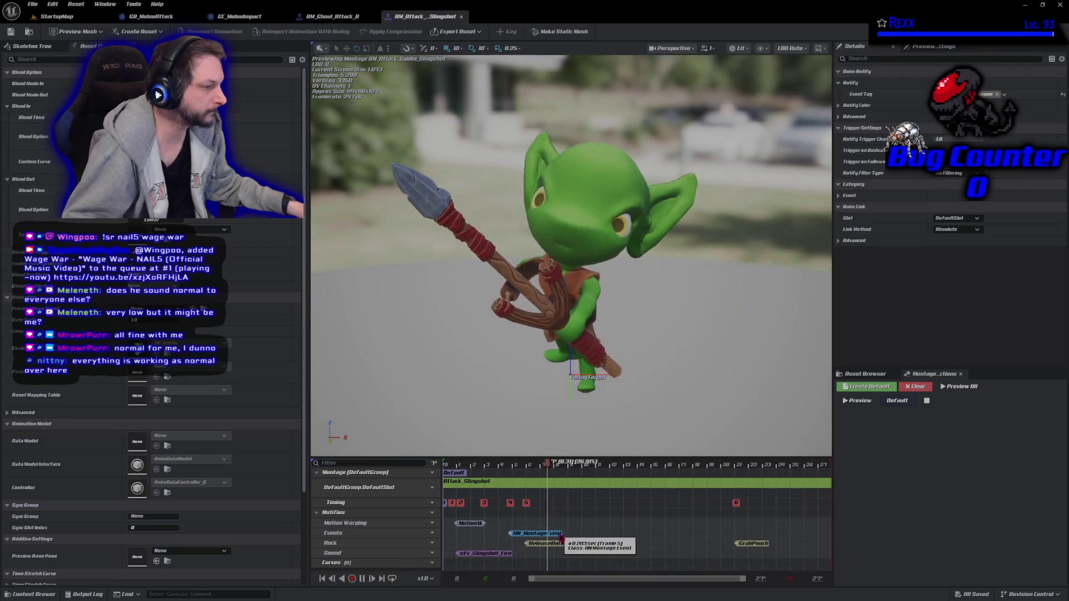
click(997, 95)
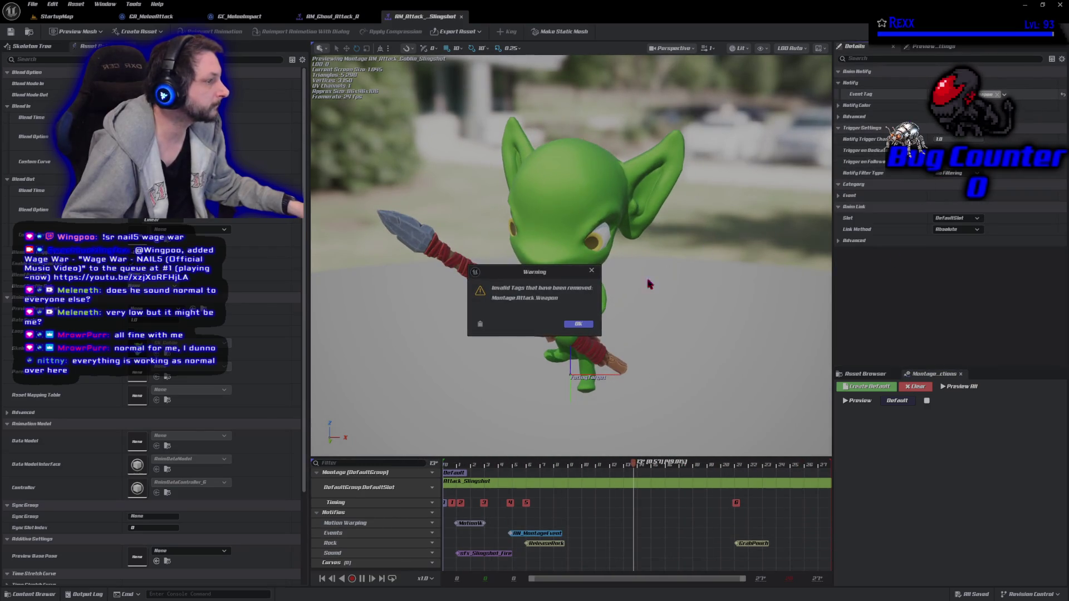
click(579, 327)
click(953, 262)
click(10, 32)
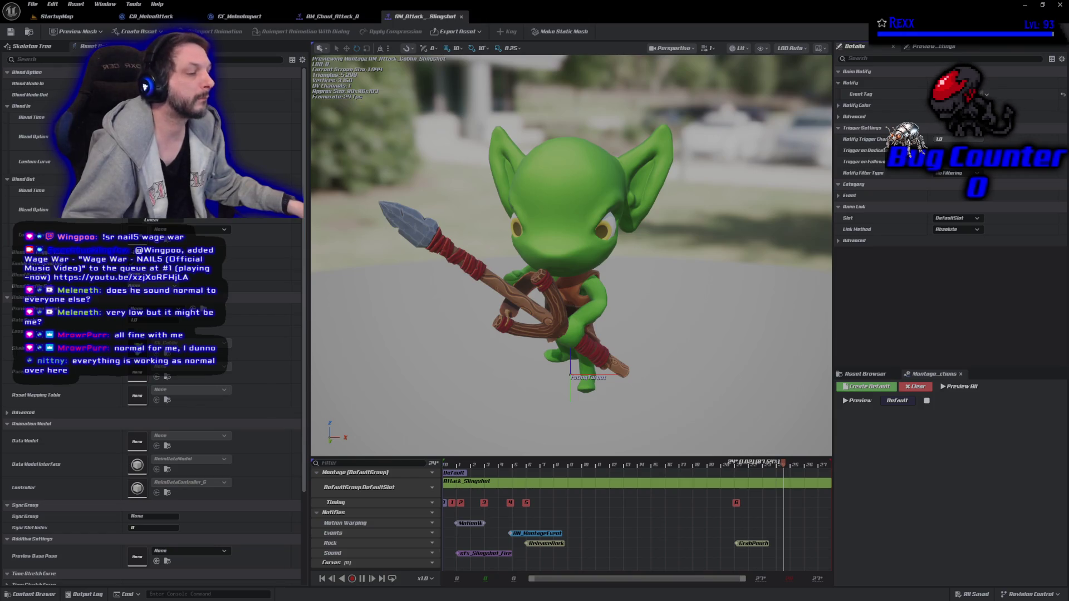
- Retag AM_AttackGoblinSpear's event notify to Montage.Attack.1, save, then open AM_Attack_Shaman
key(ctrl+space)
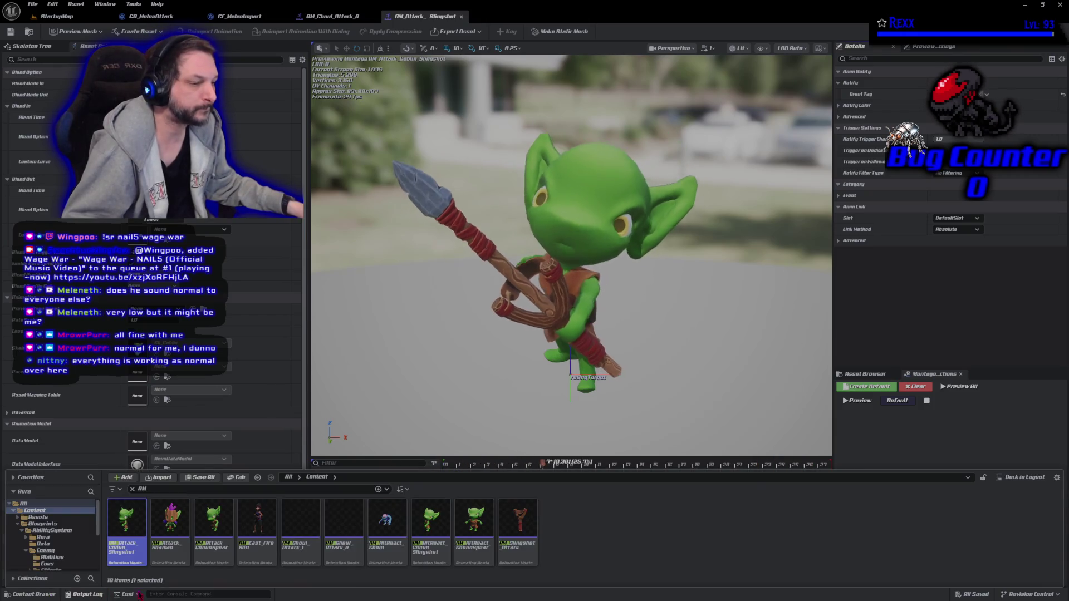
double_click(213, 523)
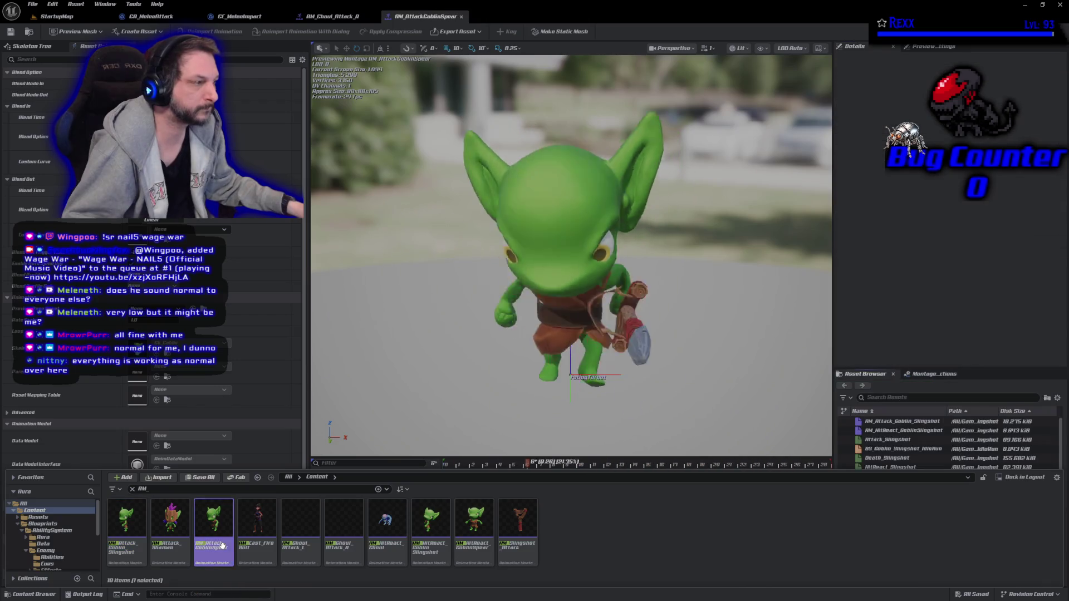
click(485, 467)
click(613, 535)
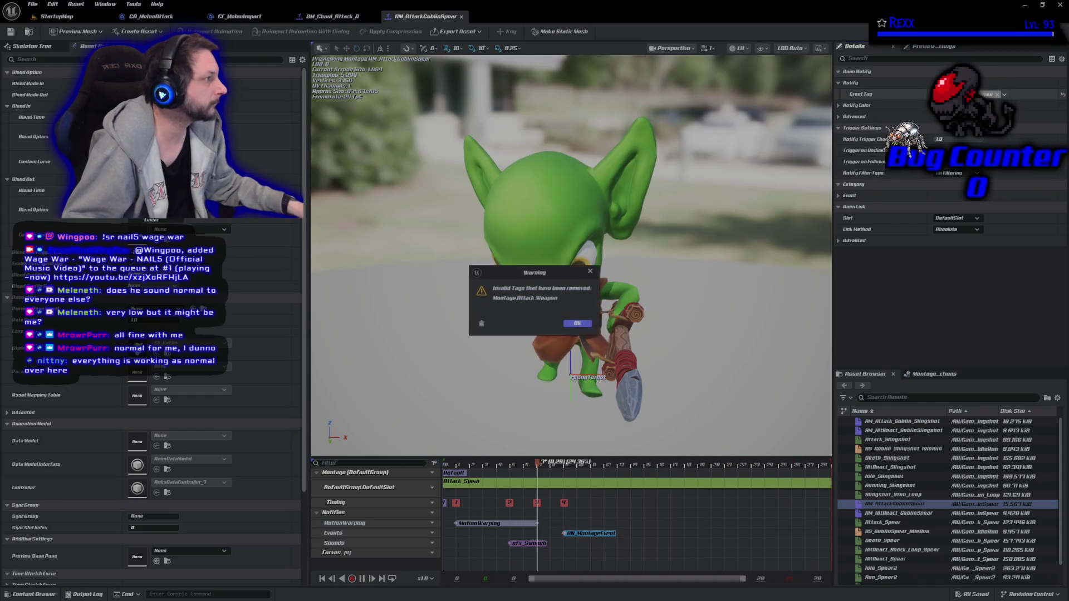
click(577, 324)
click(953, 262)
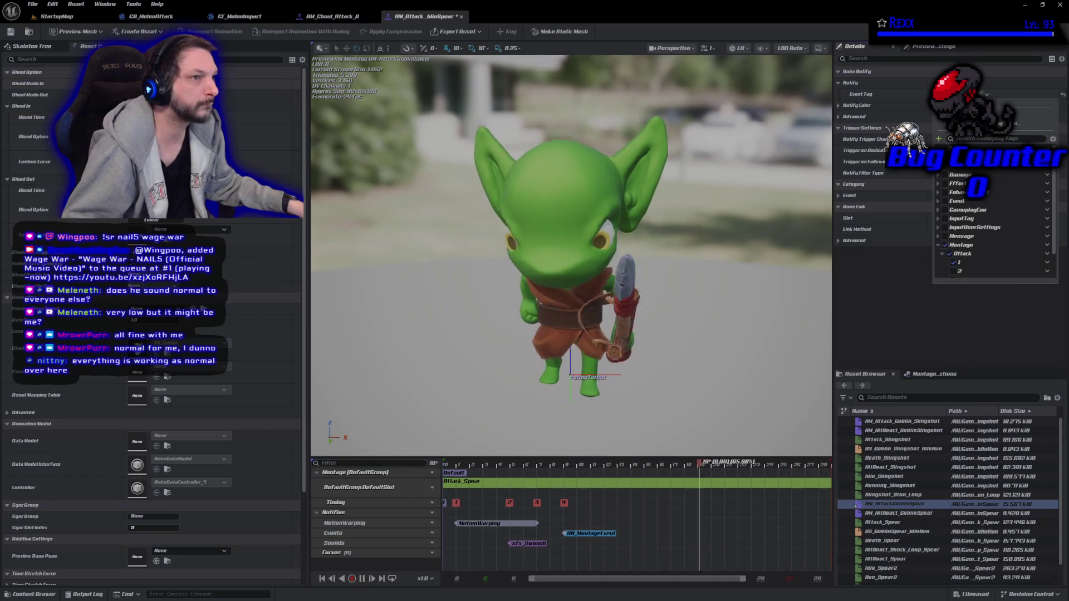
key(ctrl+s)
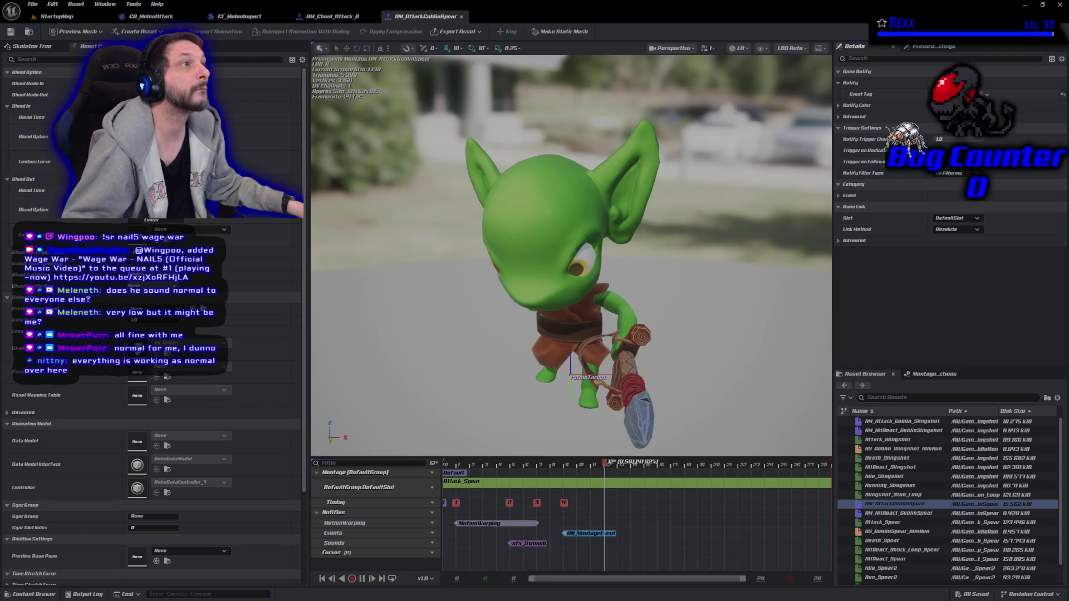
click(34, 594)
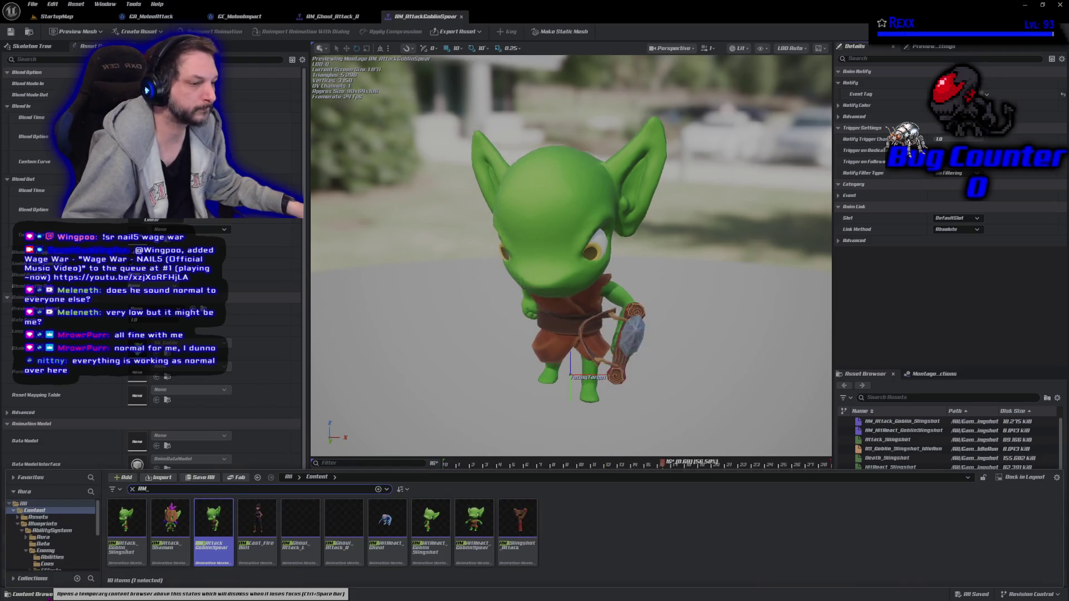
double_click(171, 548)
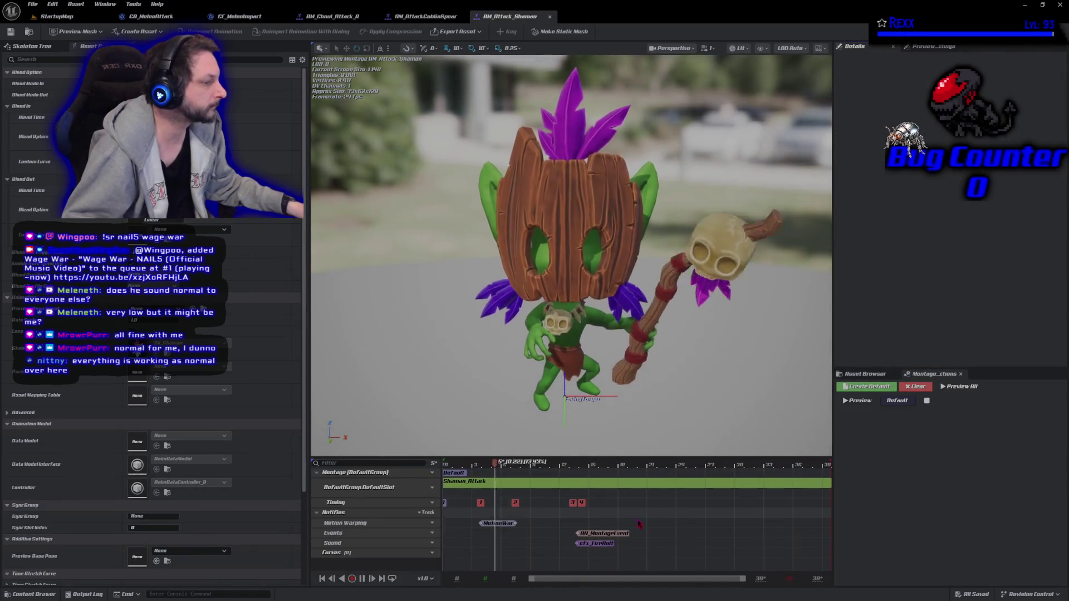
- Tag AM_Attack_Shaman's event notify with Montage.Attack.1, save, and close the animation editors
click(625, 534)
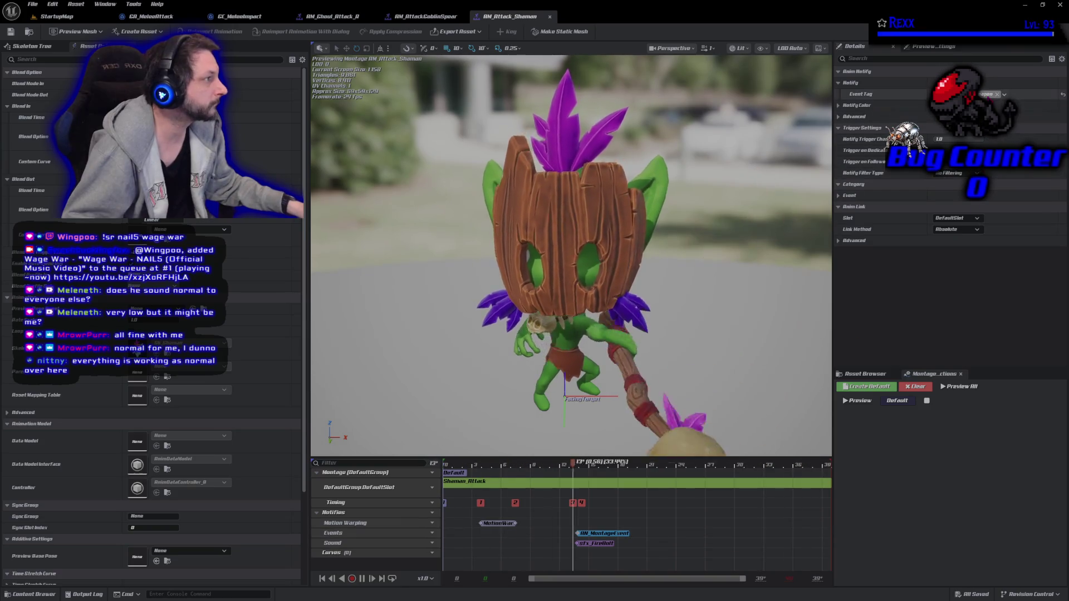
click(1005, 95)
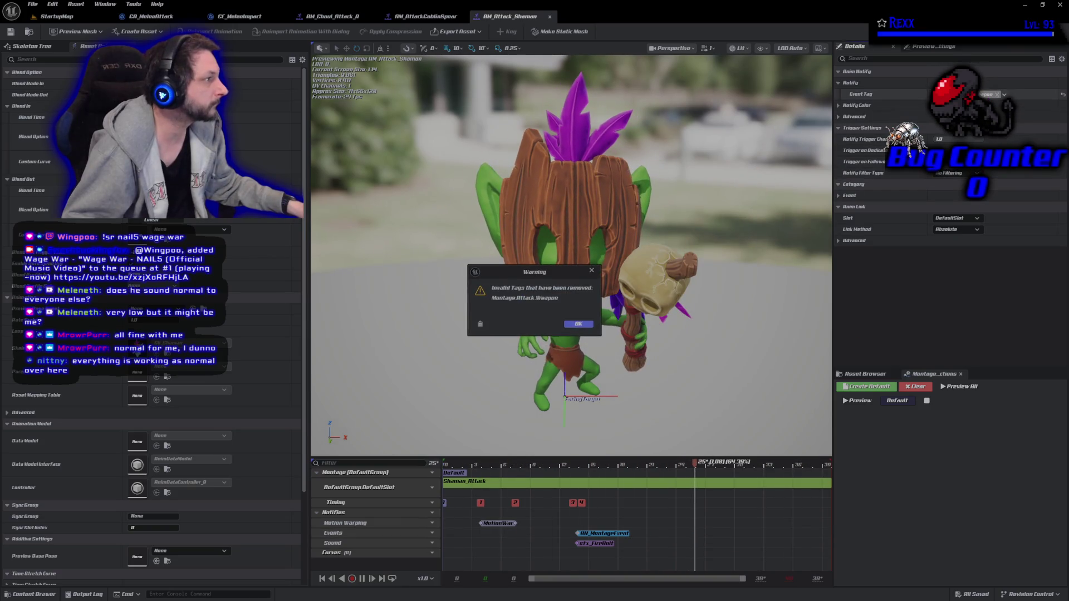
click(575, 322)
click(953, 262)
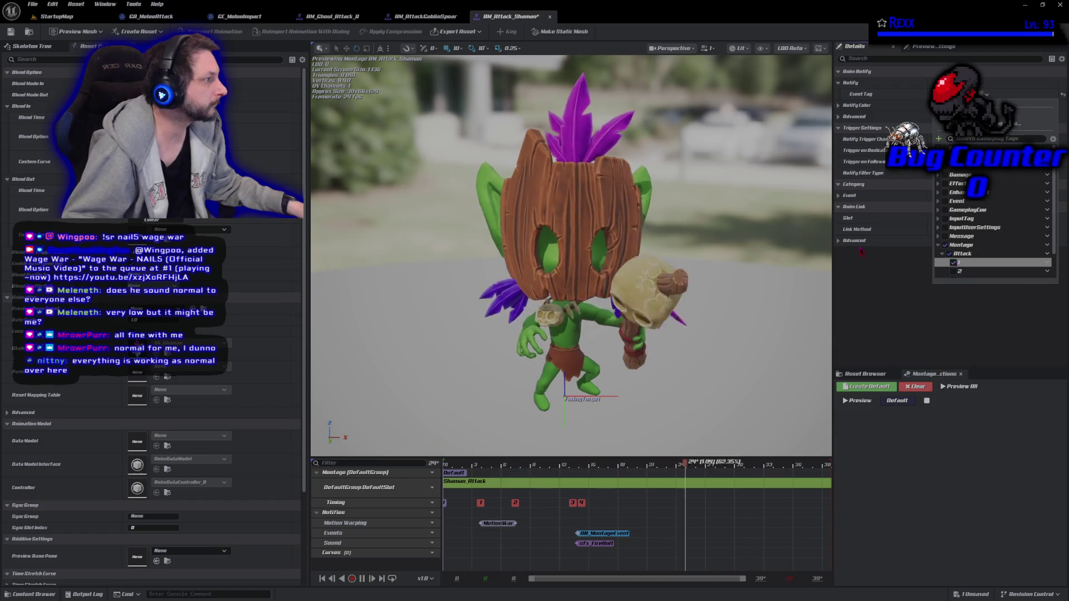
key(ctrl+s)
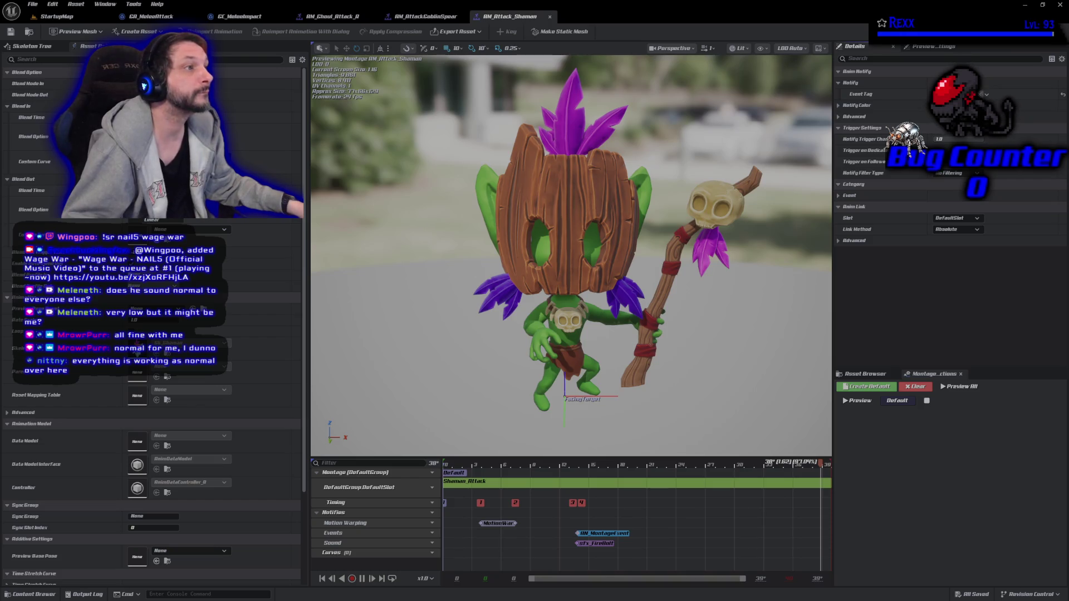
click(349, 18)
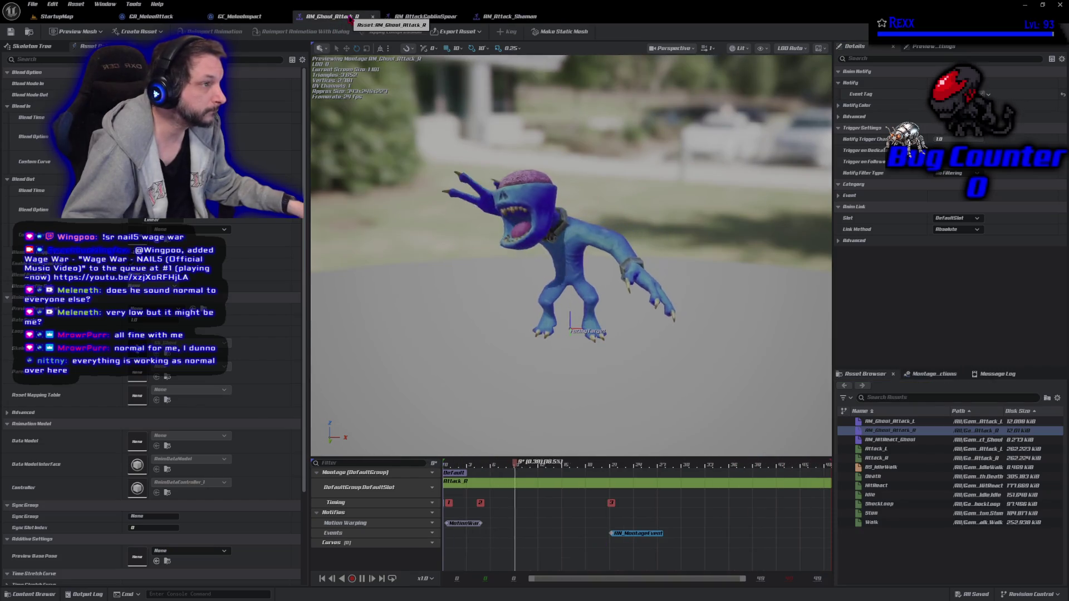
middle_click(350, 18)
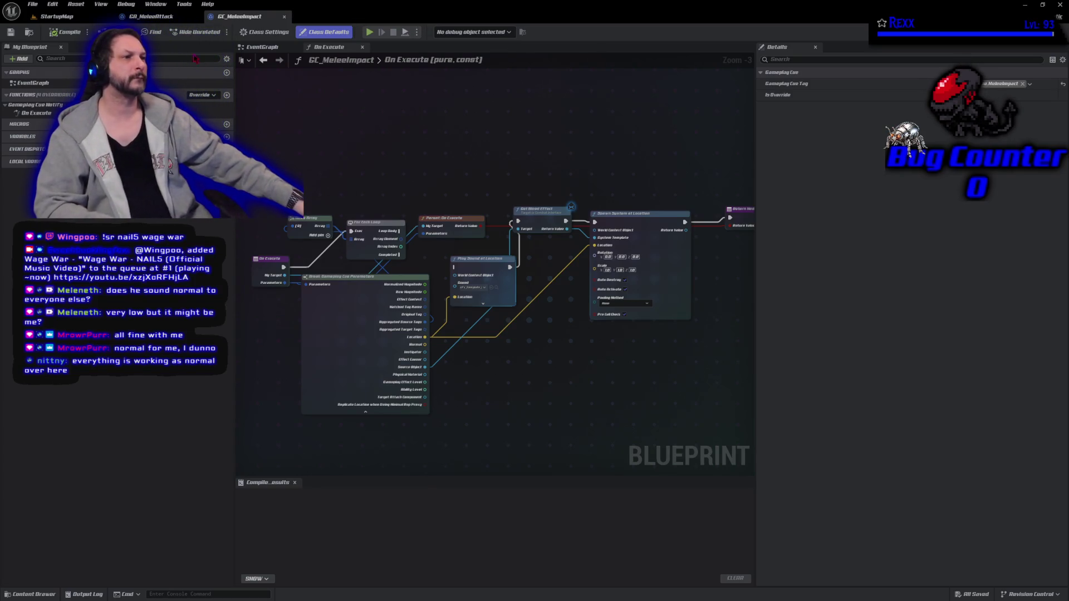
- Center GA_MeleeAttack's graph on Play Montage And Wait and Wait Gameplay Event, keeping the Event Tag link
click(149, 17)
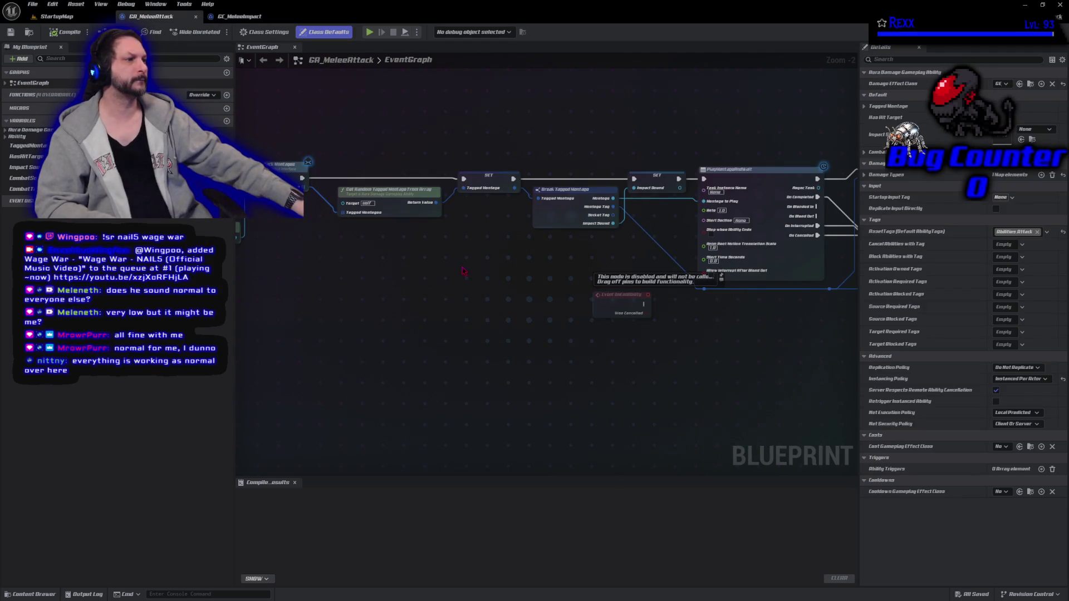
drag(440, 267, 230, 255)
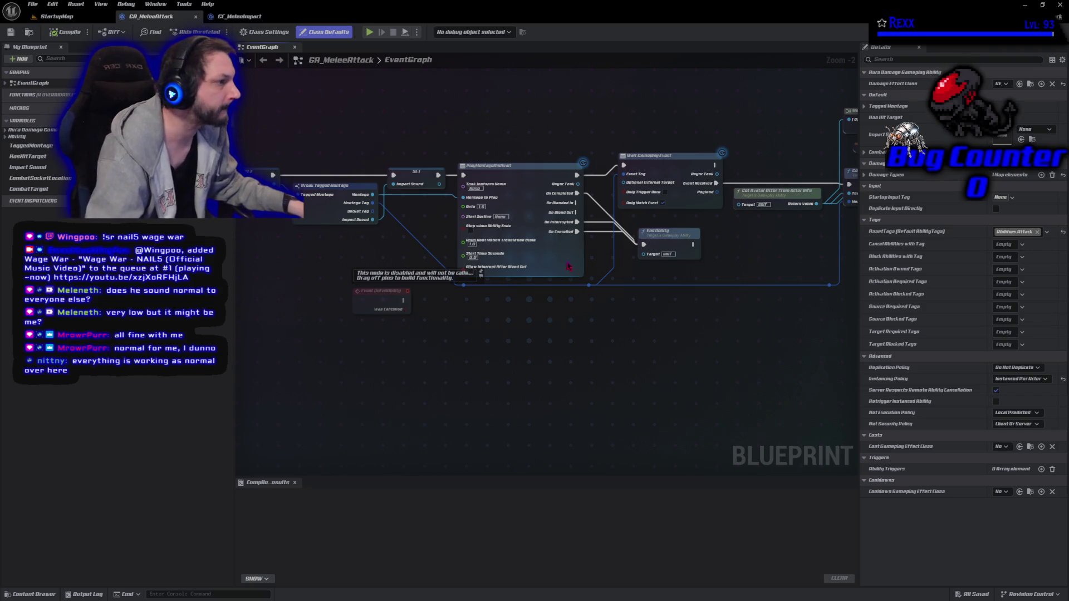
alt+click(624, 174)
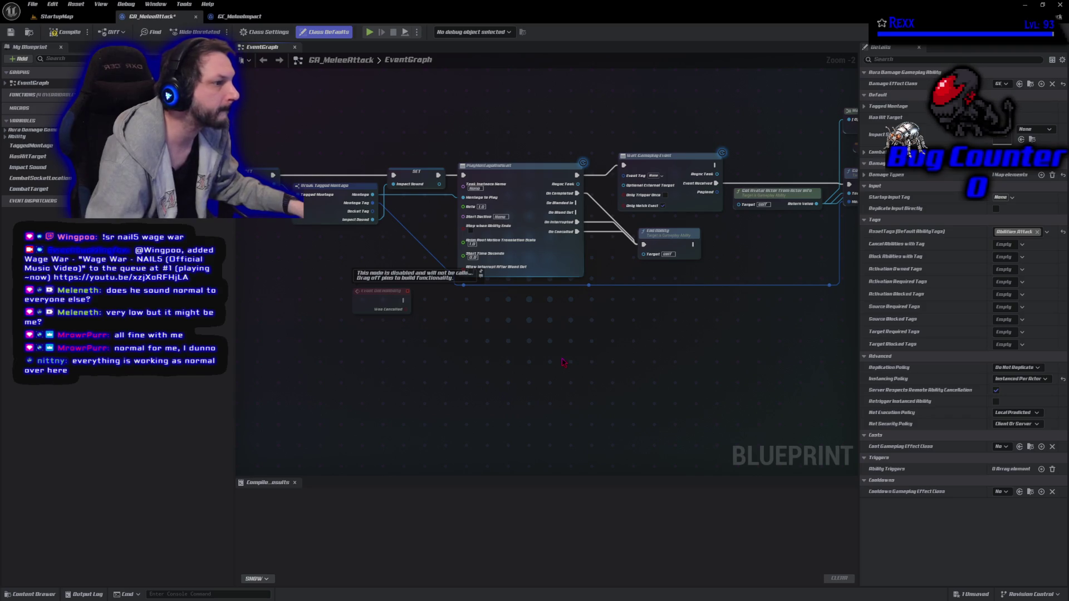
key(ctrl+z)
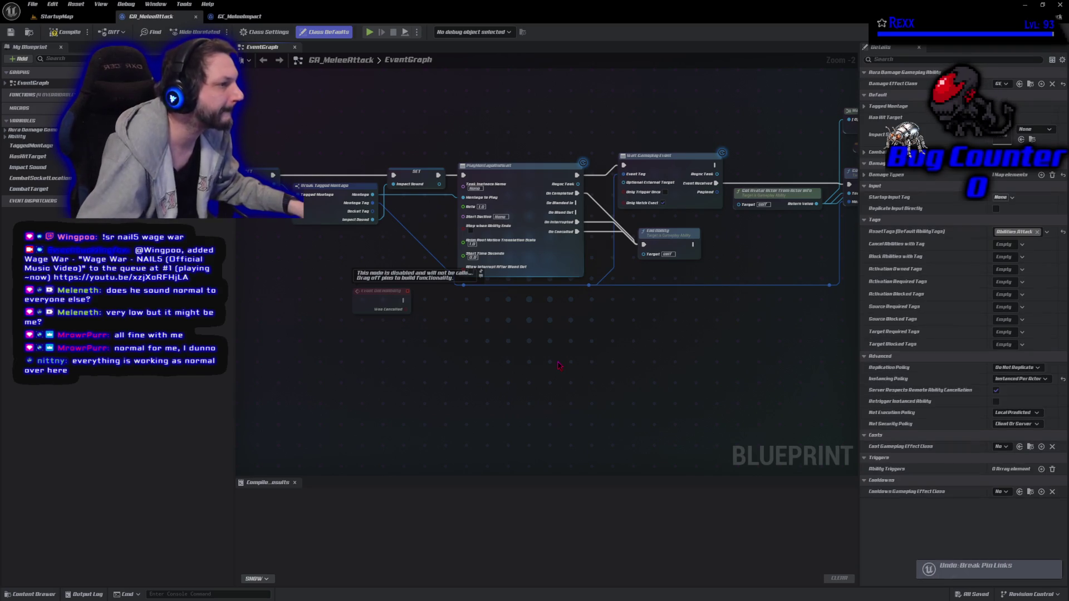
scroll(559, 365, up, 1)
scroll(548, 359, up, 1)
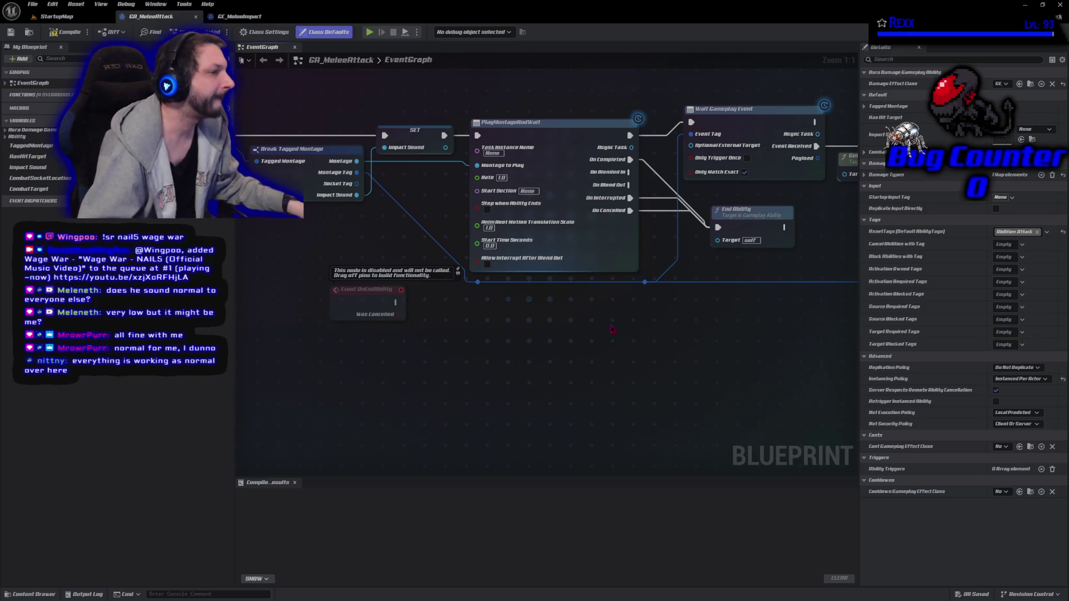
- Disconnect the old wire from Get Combat Socket Location's Montage Tag input and delete its leftover reroute node
mouse_move(620, 316)
mouse_down()
mouse_move(481, 326)
mouse_move(437, 346)
mouse_move(409, 340)
mouse_up()
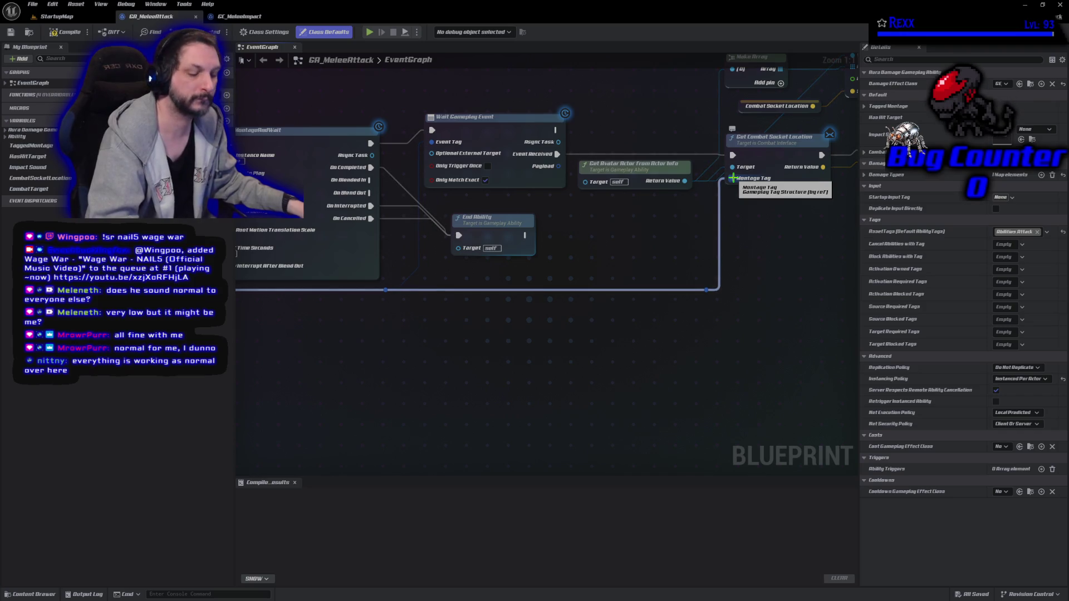
alt+click(733, 178)
drag(627, 353, 739, 379)
click(808, 316)
key(Delete)
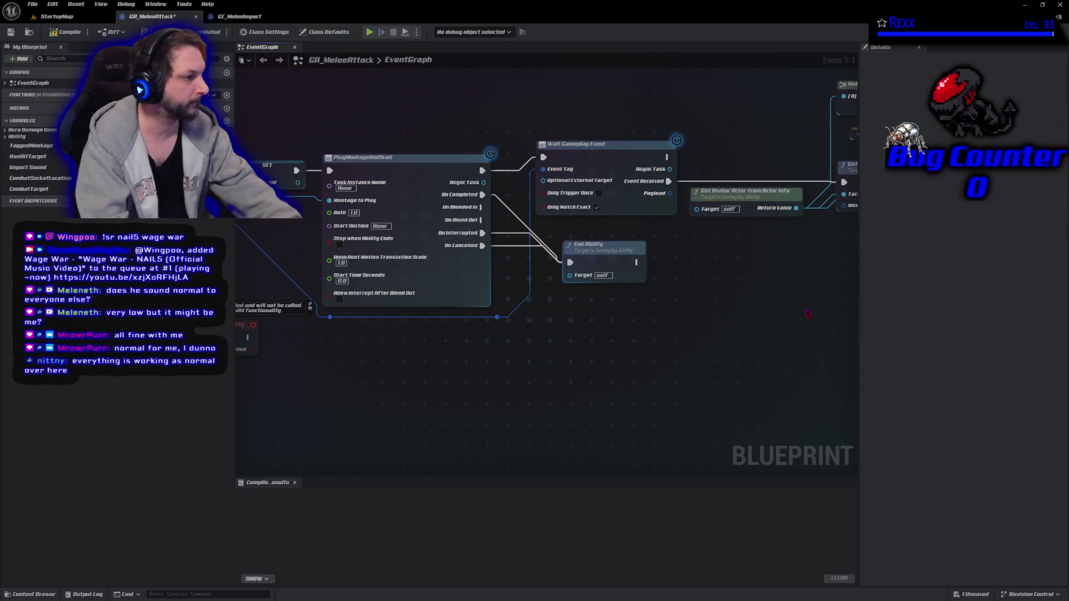
- Route Break Tagged Montage's Socket Tag through new reroute nodes into the Montage Tag input
drag(415, 383, 523, 349)
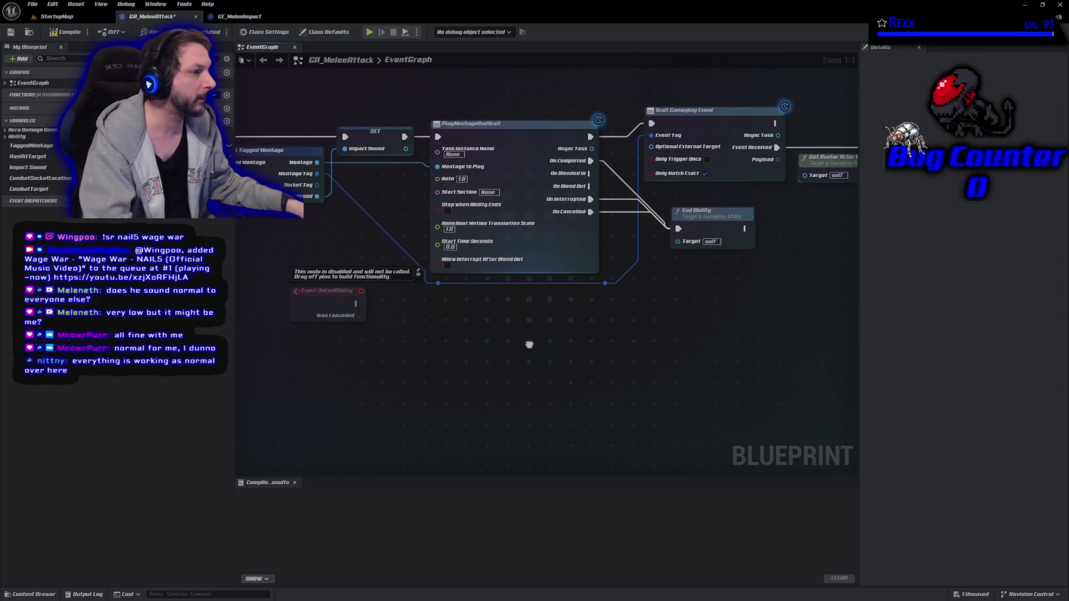
mouse_move(316, 185)
mouse_down()
mouse_move(423, 293)
mouse_move(696, 297)
mouse_move(609, 297)
mouse_up()
click(460, 322)
text(rer)
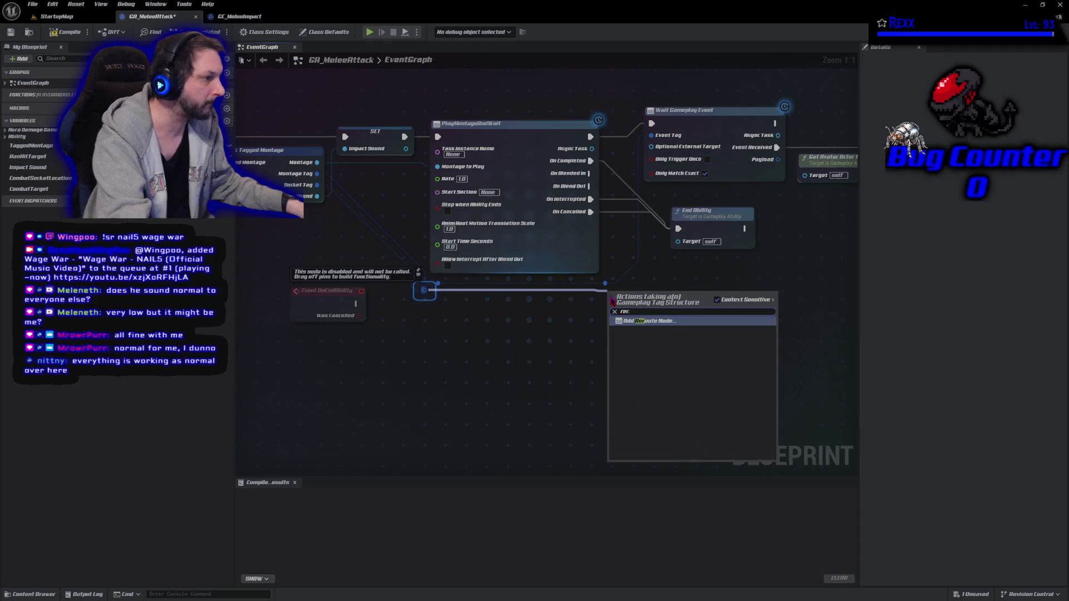
click(641, 321)
mouse_move(611, 290)
mouse_down()
mouse_move(715, 305)
mouse_move(637, 293)
mouse_move(650, 292)
mouse_move(641, 290)
mouse_move(690, 207)
mouse_move(694, 172)
mouse_up()
text(re)
key(Return)
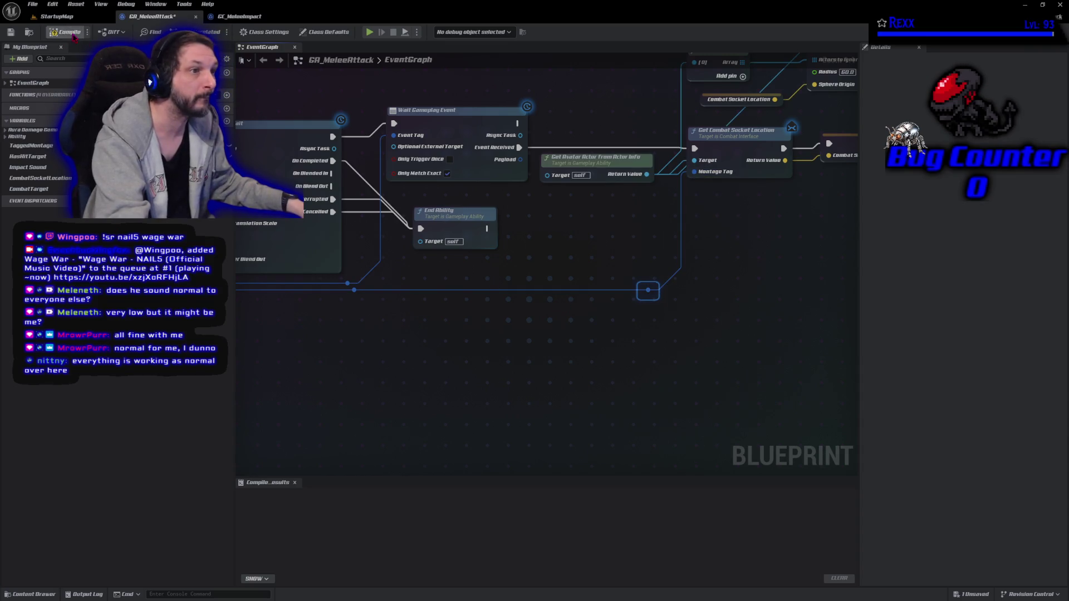
- Compile and save GA_MeleeAttack, then inspect the cue parameter nodes
click(66, 31)
key(ctrl+s)
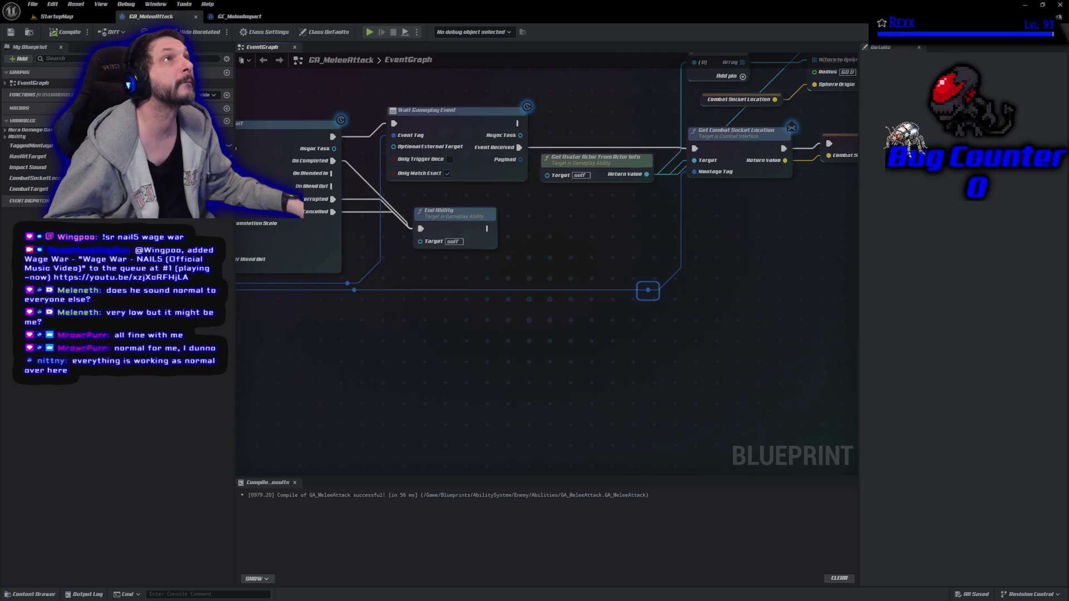
scroll(545, 262, down, 2)
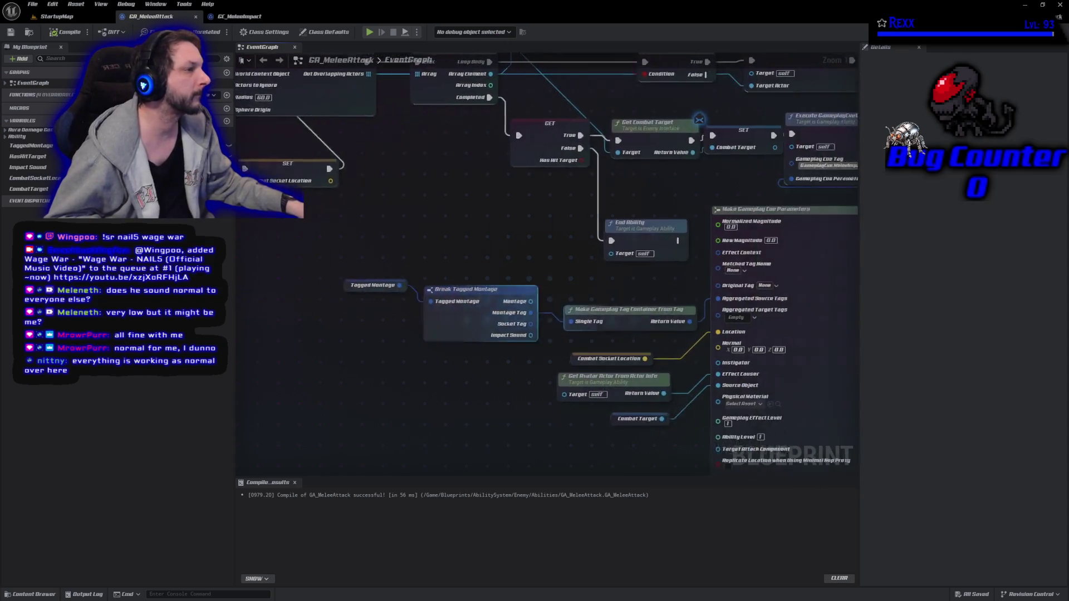
scroll(568, 334, up, 2)
mouse_move(546, 262)
mouse_down()
mouse_move(601, 234)
mouse_move(670, 237)
mouse_move(720, 158)
mouse_up()
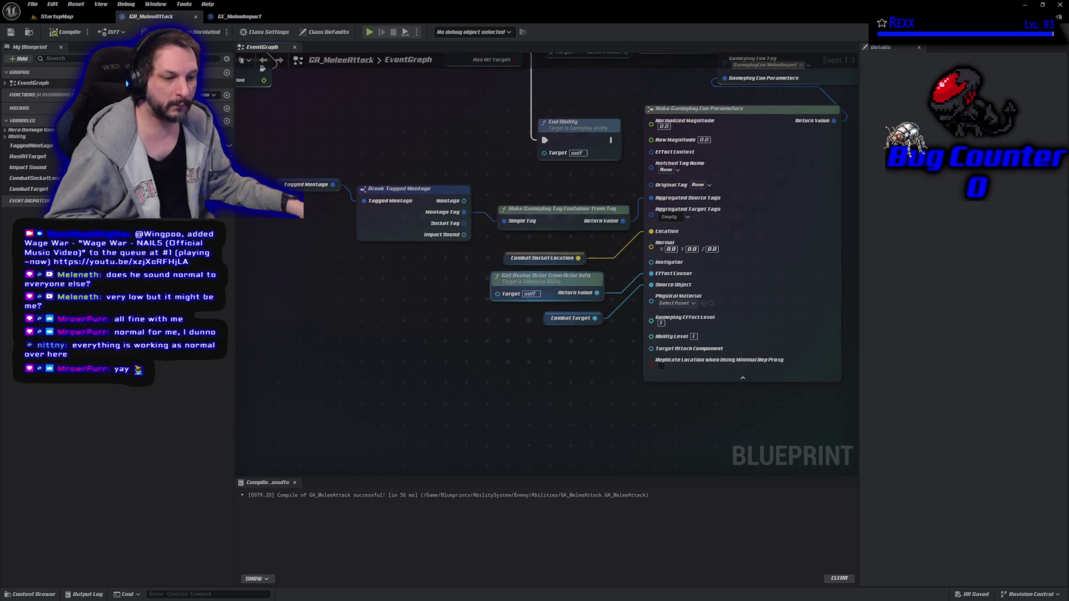
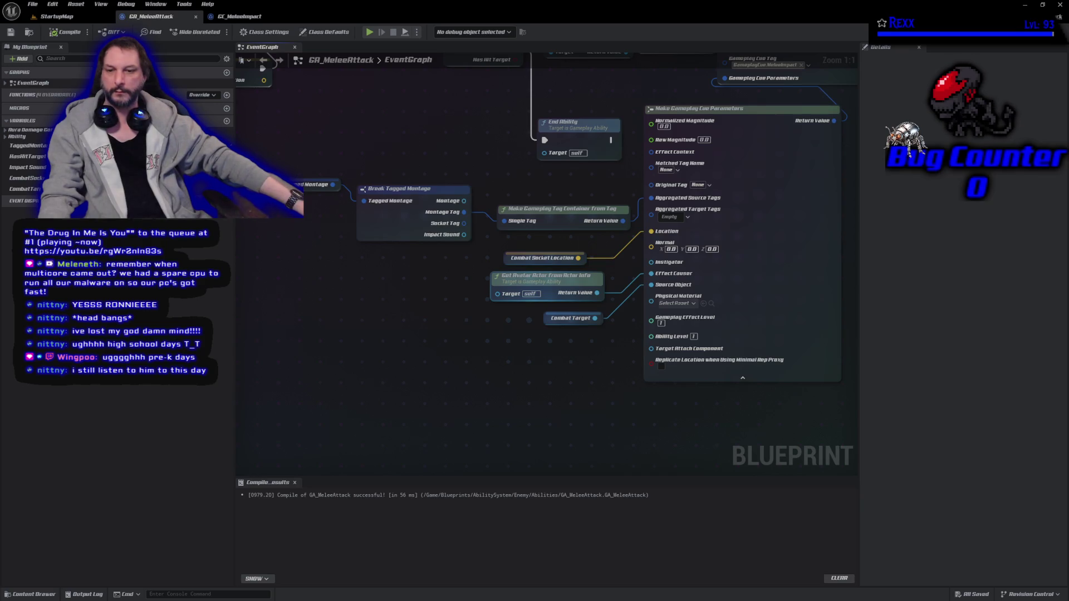
- Bring up Chrome, maximize it, and play the Gangsta's Paradise video full screen
key(alt+Tab)
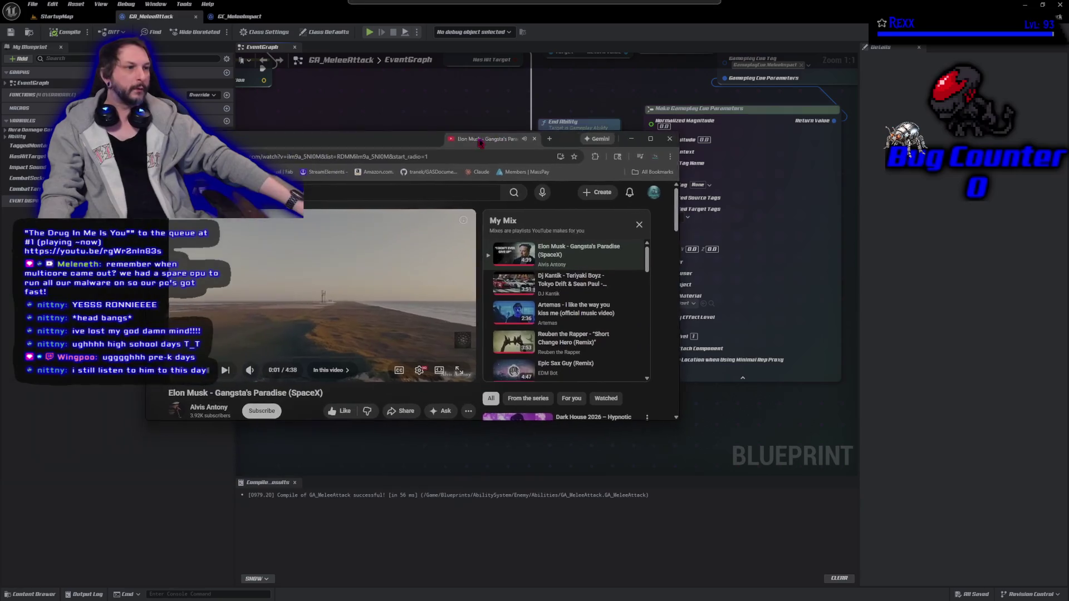
double_click(488, 142)
key(f)
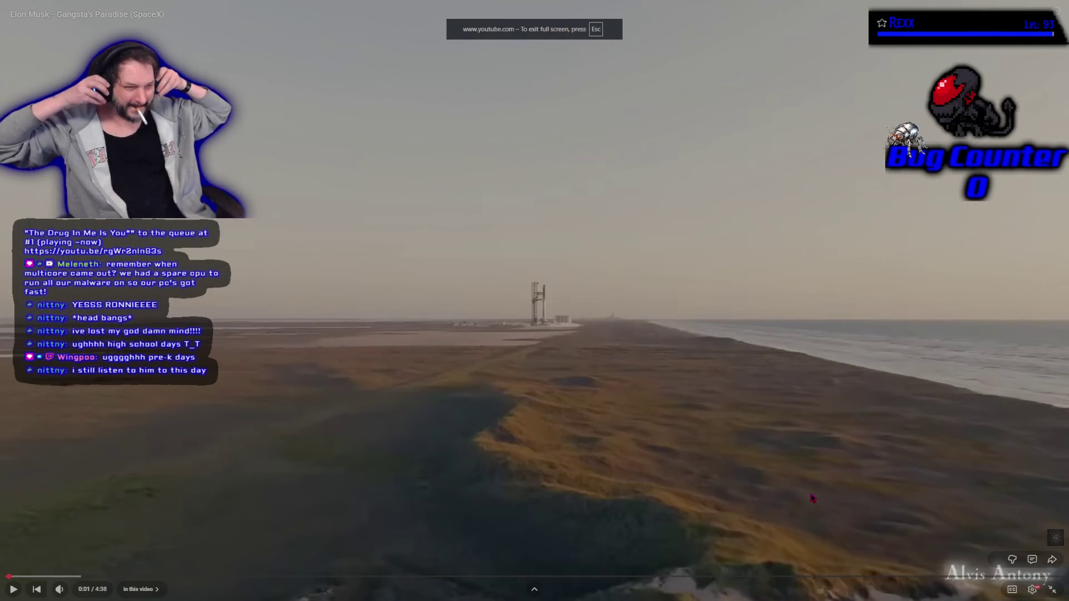
click(986, 467)
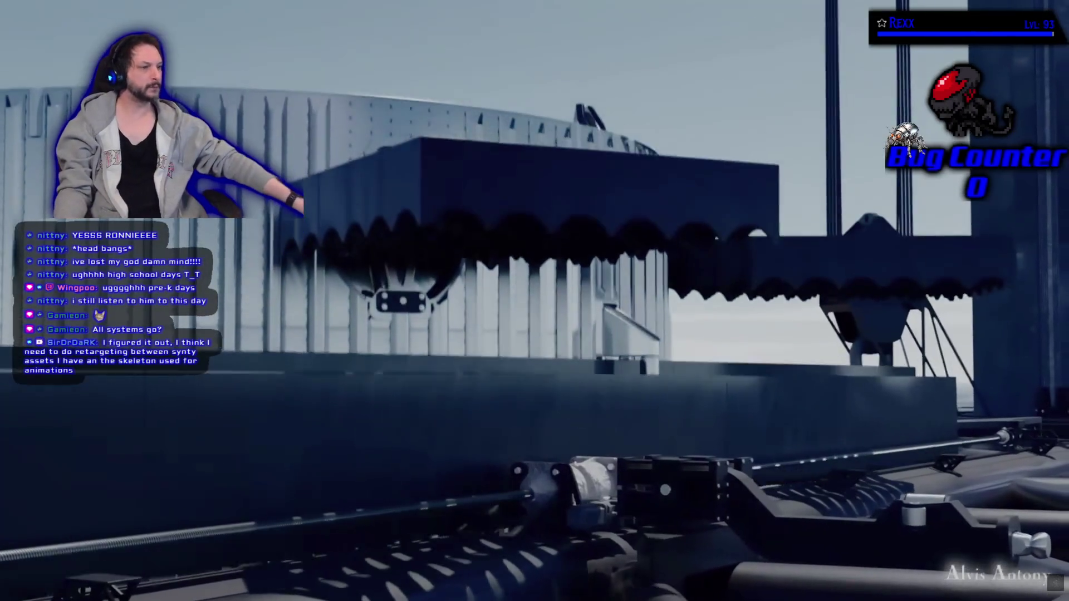
- Exit the video's full screen and return to the GA_MeleeAttack blueprint
mouse_move(170, 323)
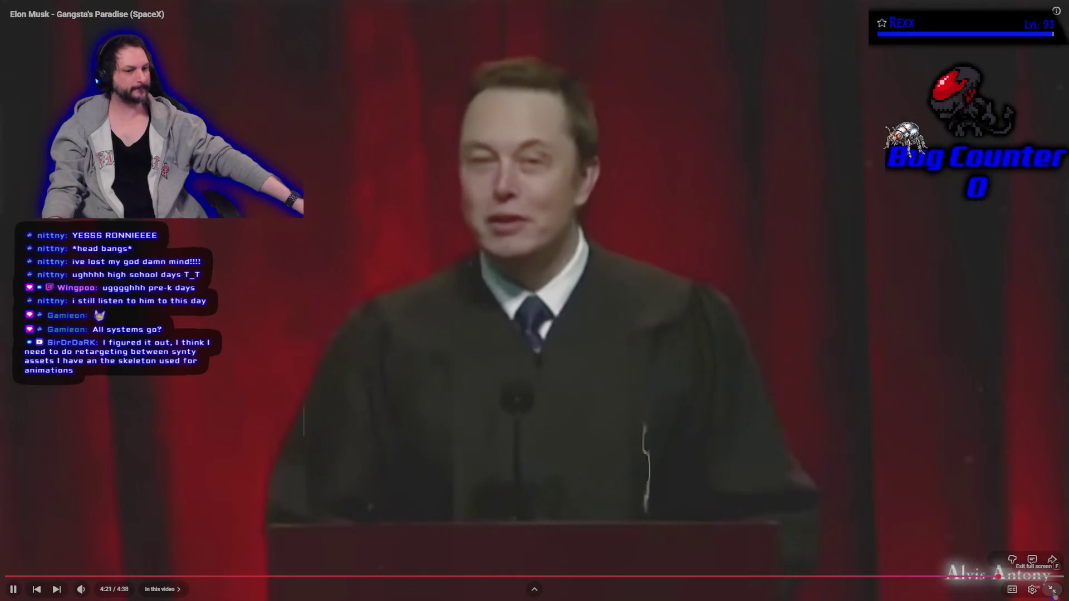
click(1052, 591)
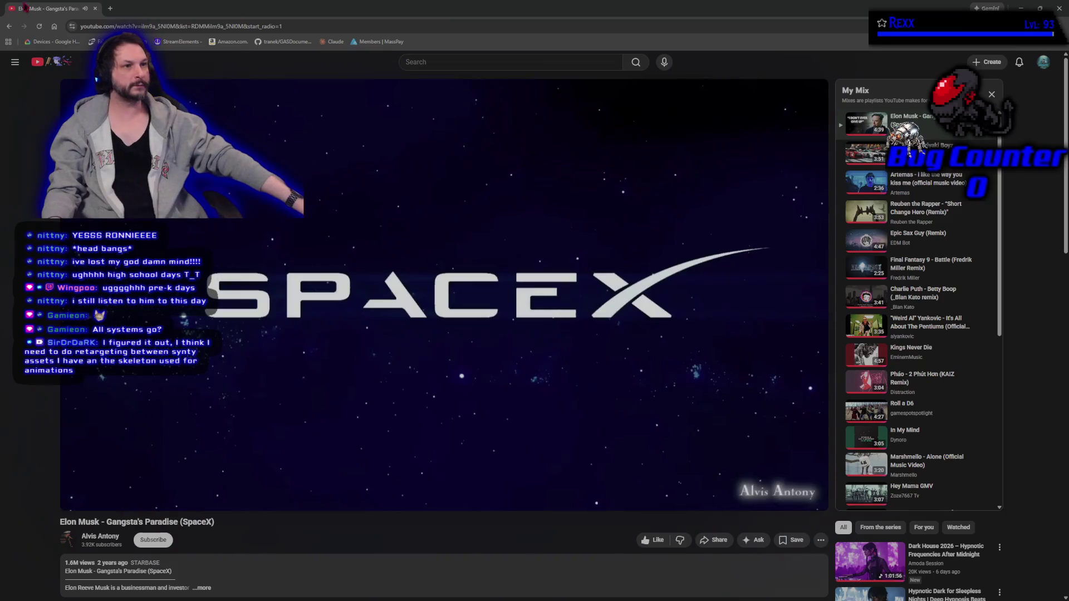
key(alt+Tab)
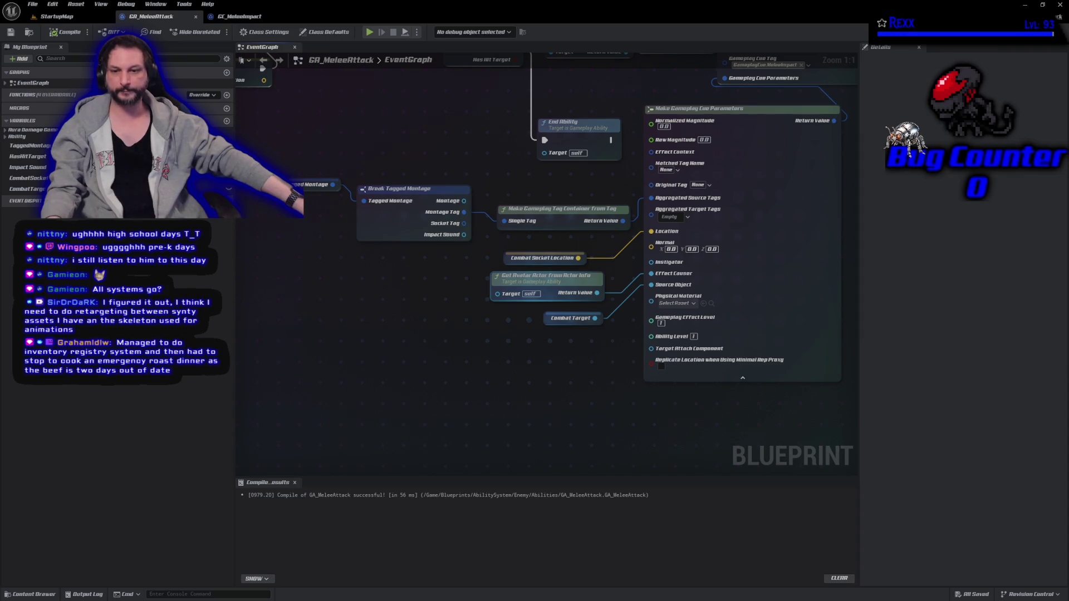
- Switch to YouTube Music and watch the Taste of You video full screen, then exit full screen
key(alt+Tab)
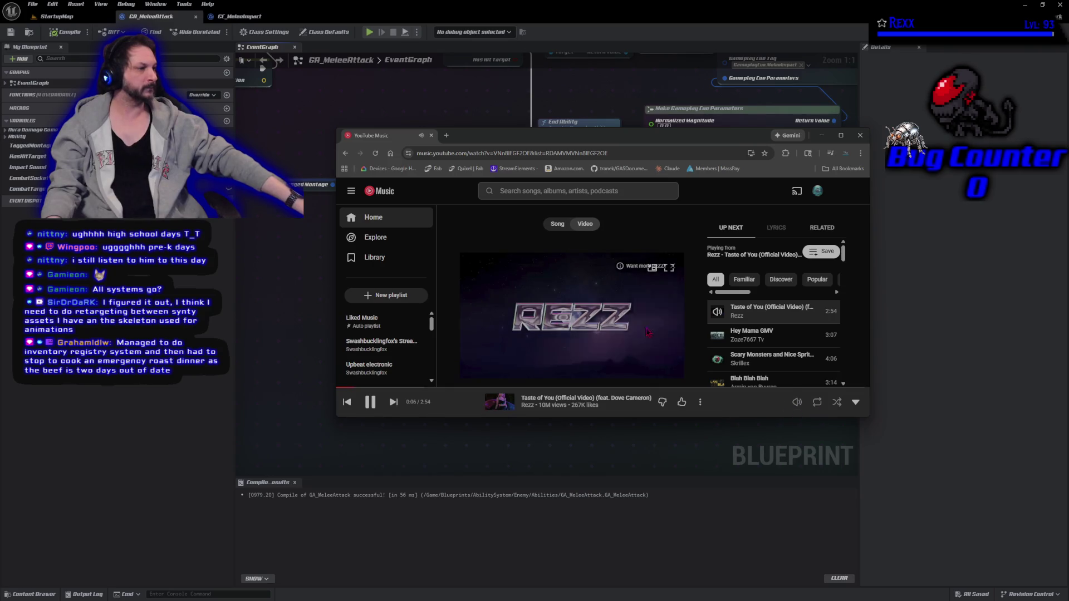
click(668, 269)
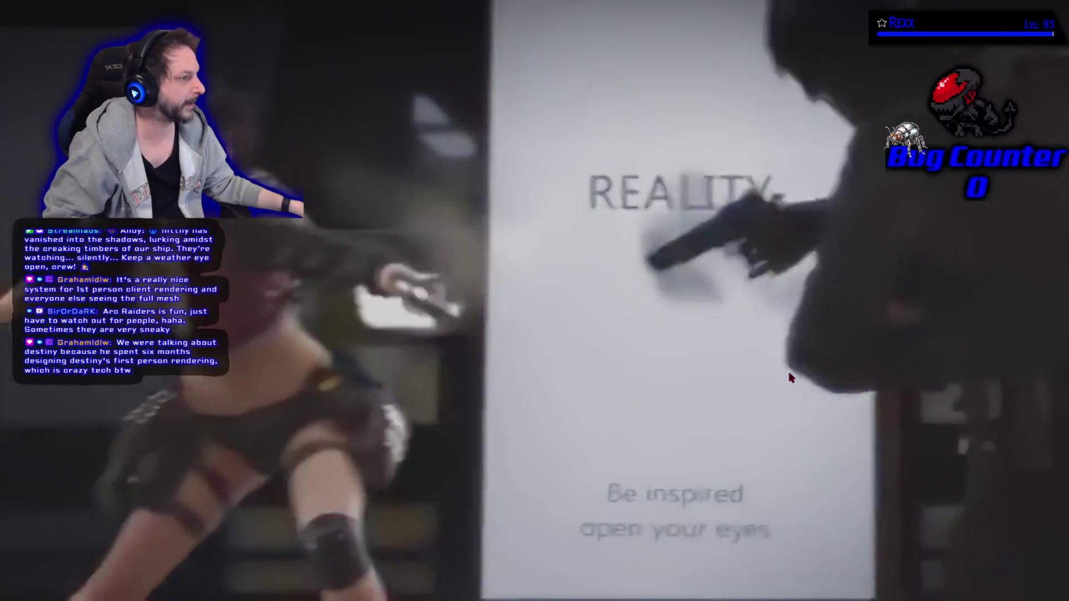
key(Escape)
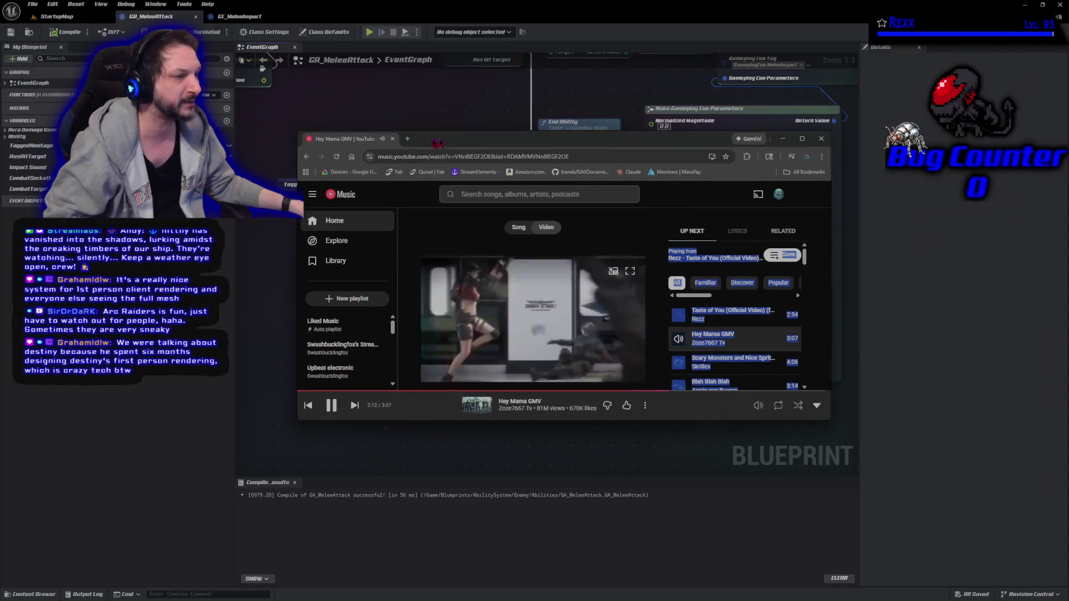
- Put the YouTube Music window away to reveal the Unreal editor
click(477, 127)
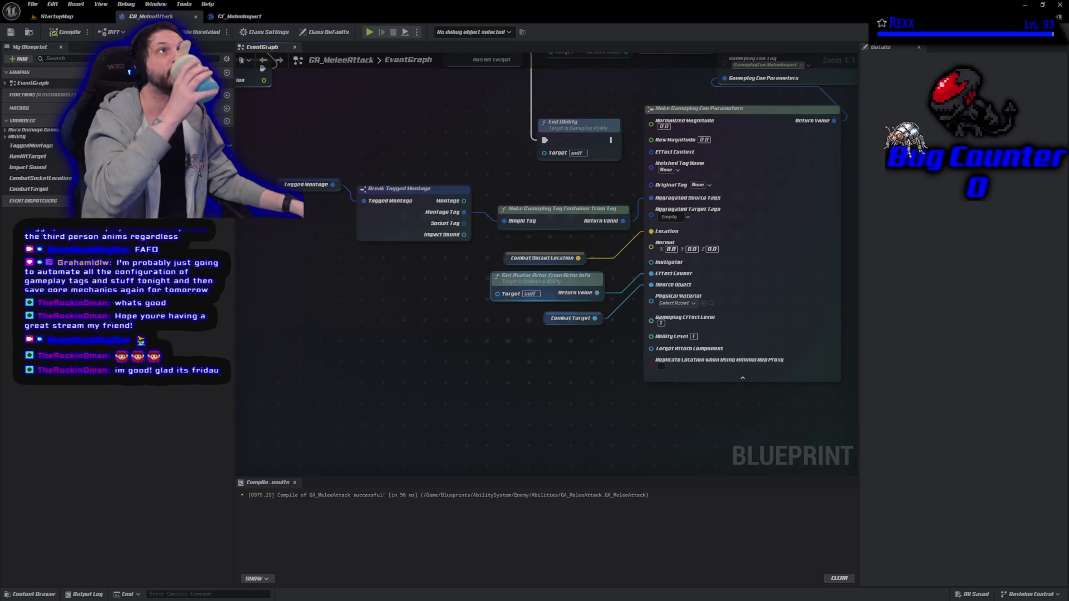
- Pan the GA_MeleeAttack graph, then bring up the GC_MeleeImpact blueprint's On Execute graph
mouse_move(337, 221)
mouse_down()
mouse_move(409, 389)
mouse_move(441, 400)
mouse_up()
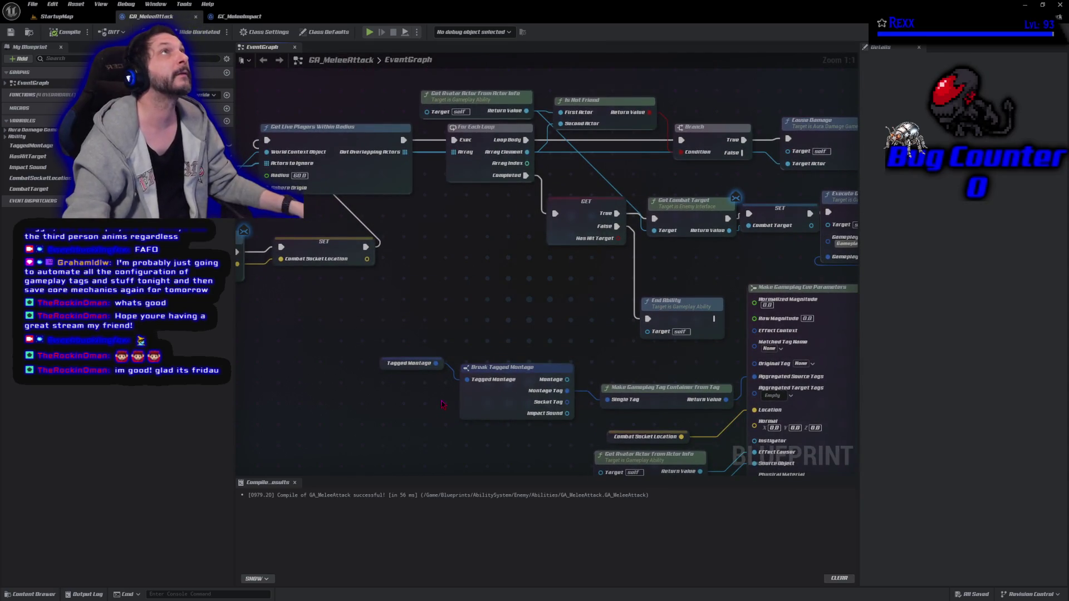
click(238, 18)
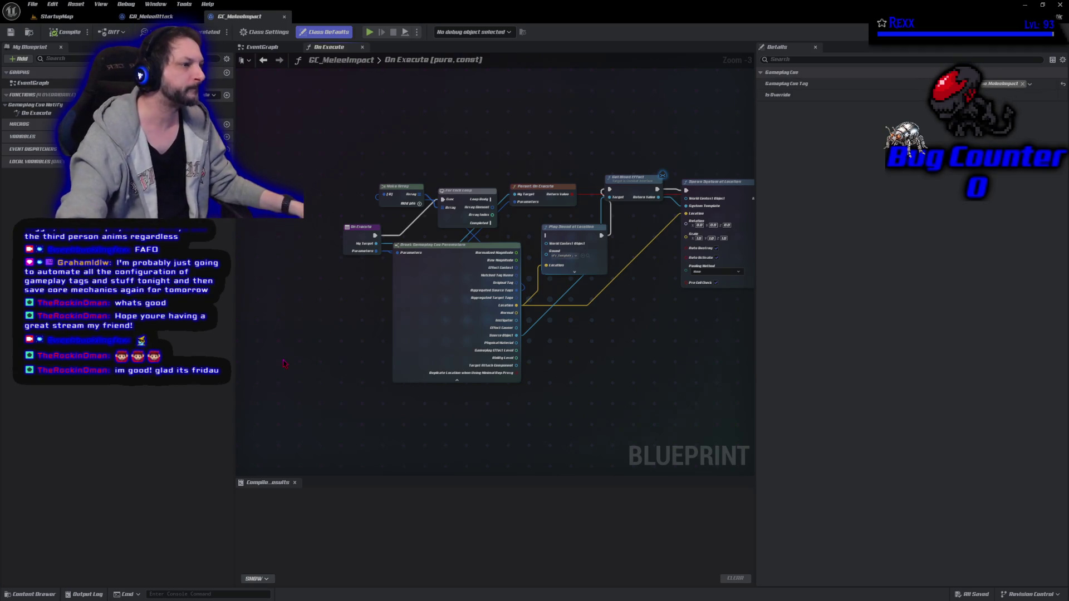
- Shift the On Execute, Make Array and Break Gameplay Cue Parameters nodes up and left
drag(362, 227, 302, 190)
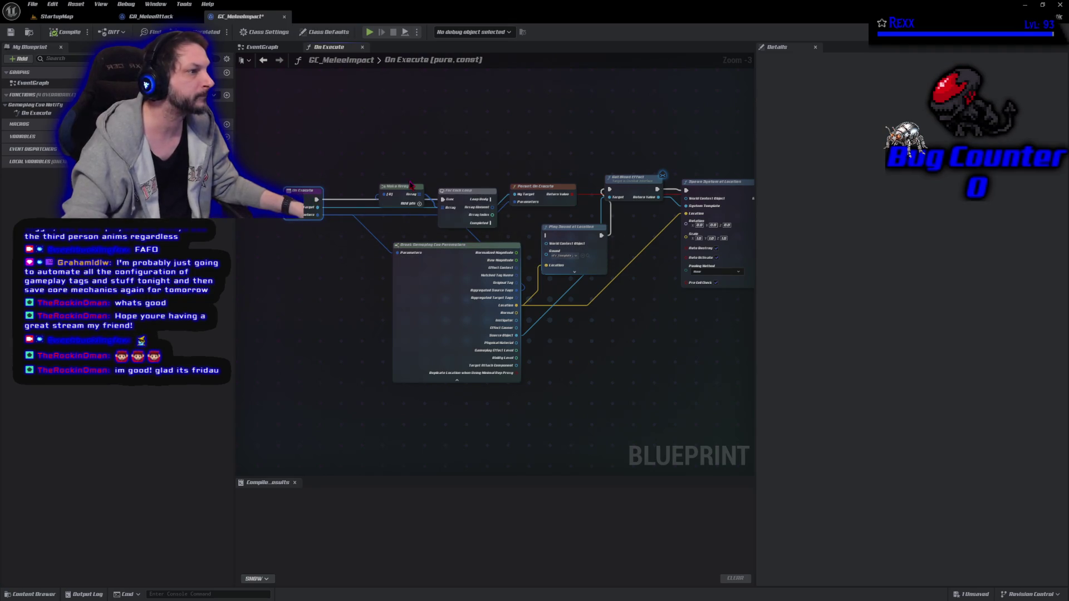
drag(404, 187, 395, 160)
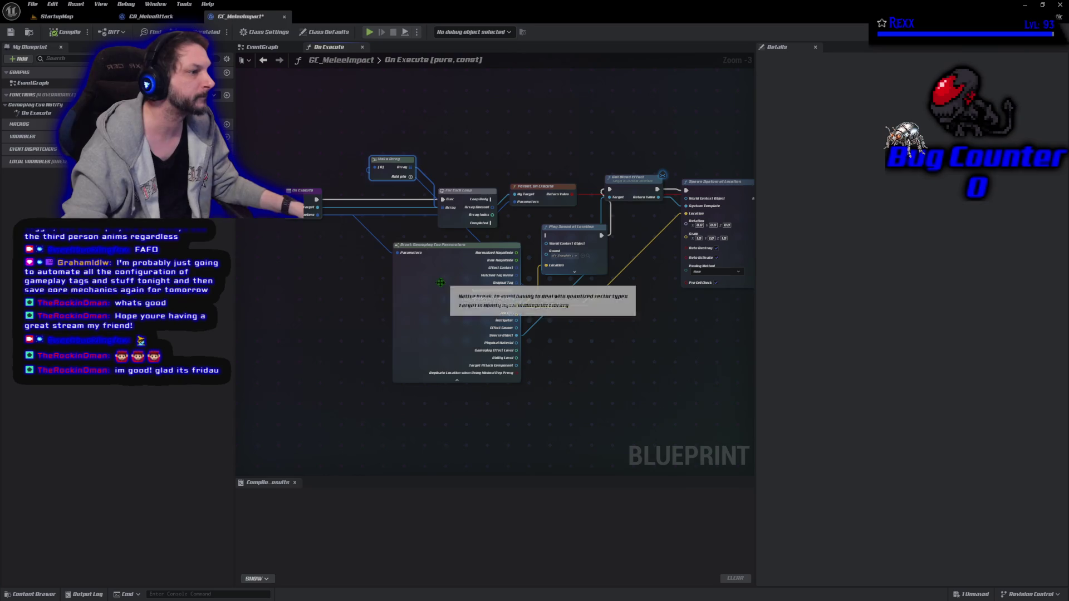
drag(426, 291, 363, 290)
drag(476, 152, 441, 163)
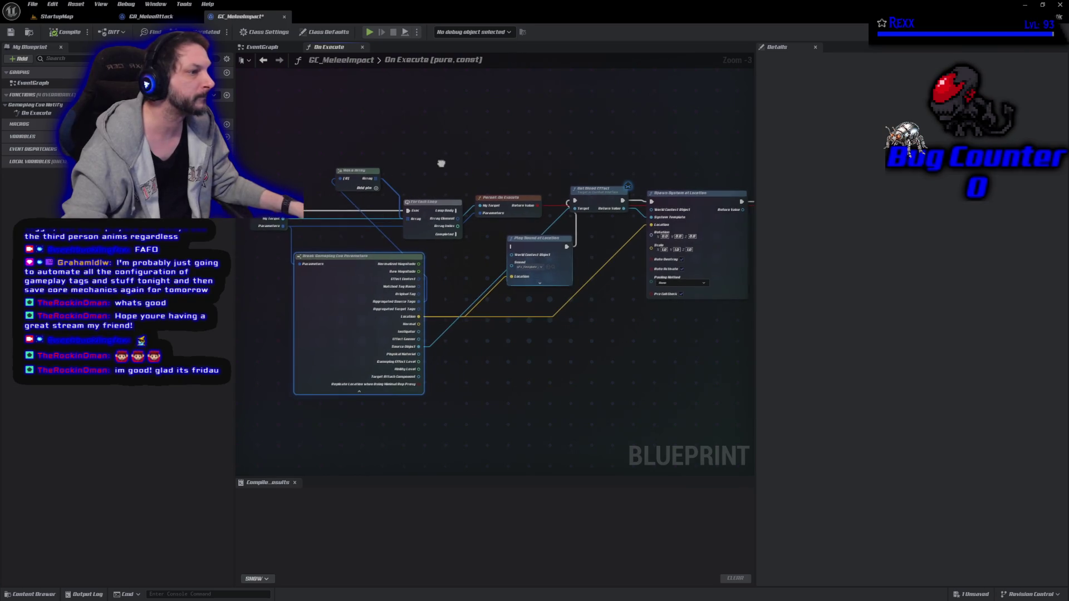
click(288, 238)
mouse_move(312, 289)
mouse_down()
mouse_move(240, 307)
mouse_move(306, 305)
mouse_up()
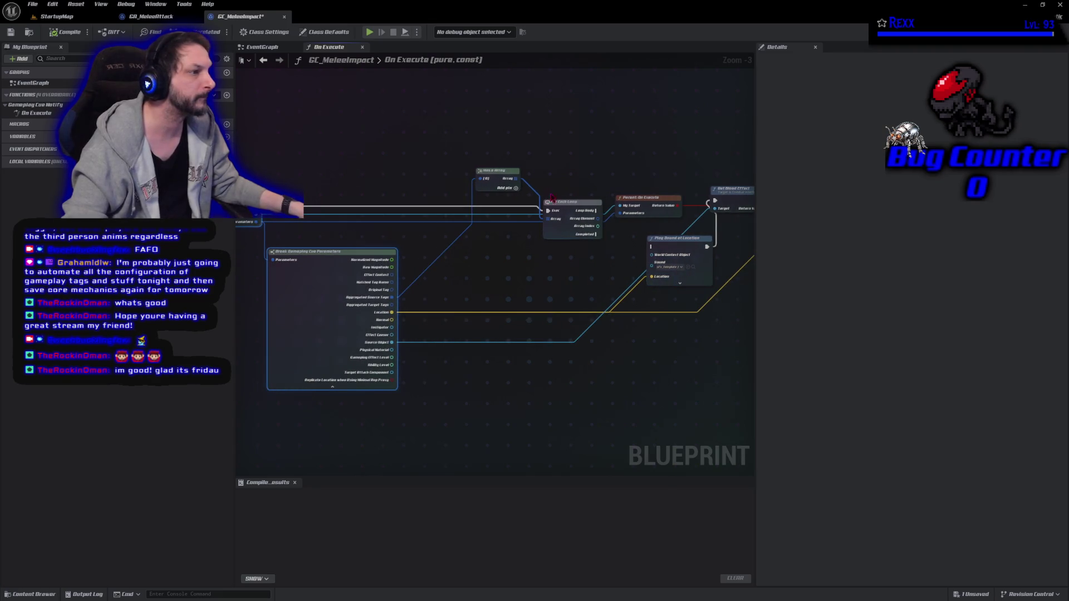
- Drop Make Array below the loop and nudge the For Each Loop node up-left
drag(504, 178, 484, 254)
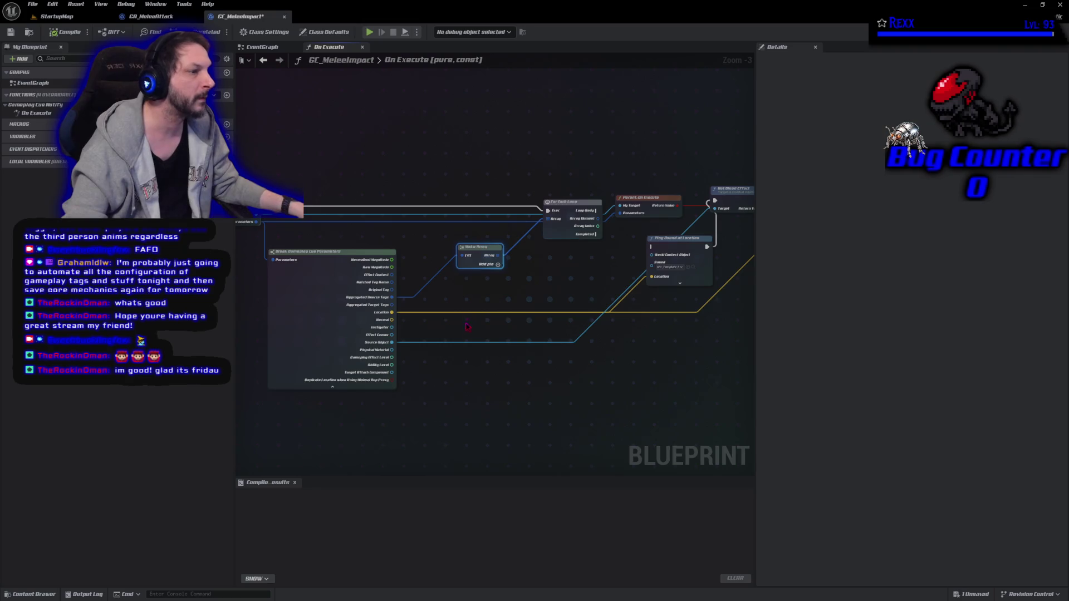
drag(458, 320, 516, 338)
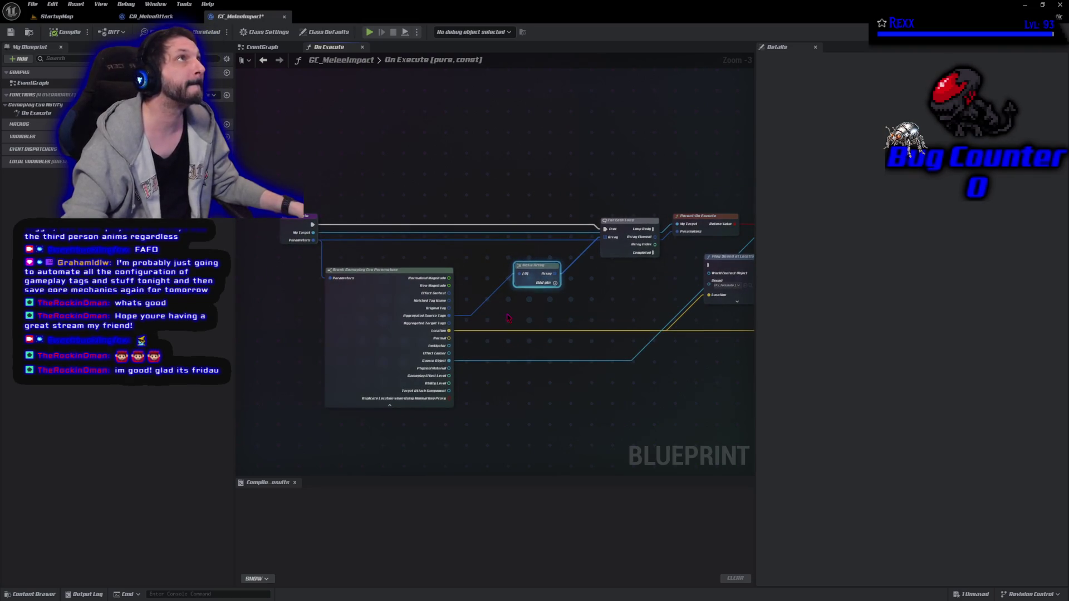
drag(618, 302, 486, 288)
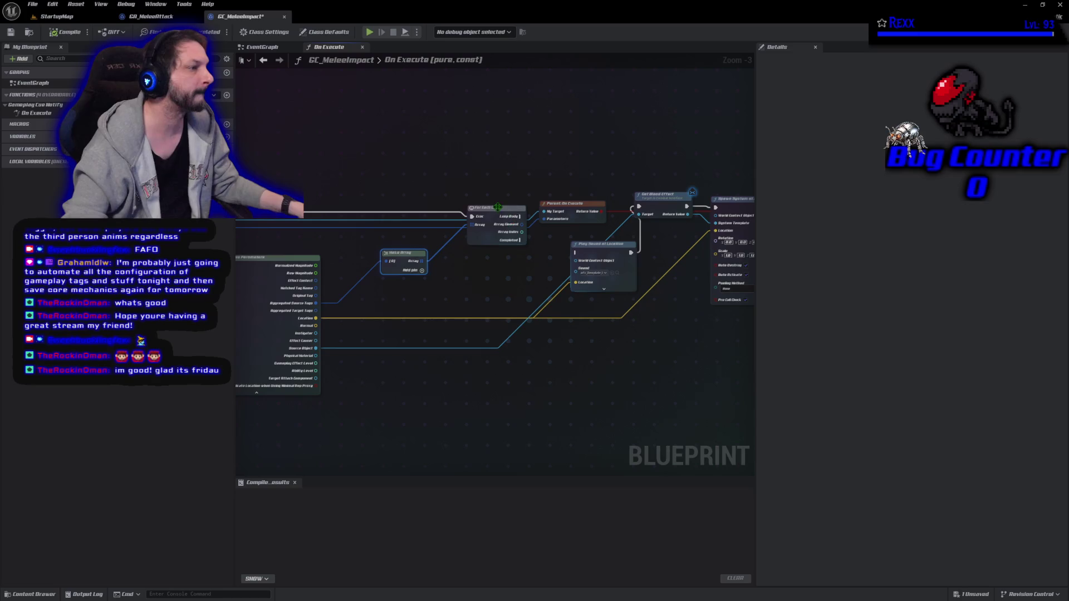
drag(486, 212, 456, 212)
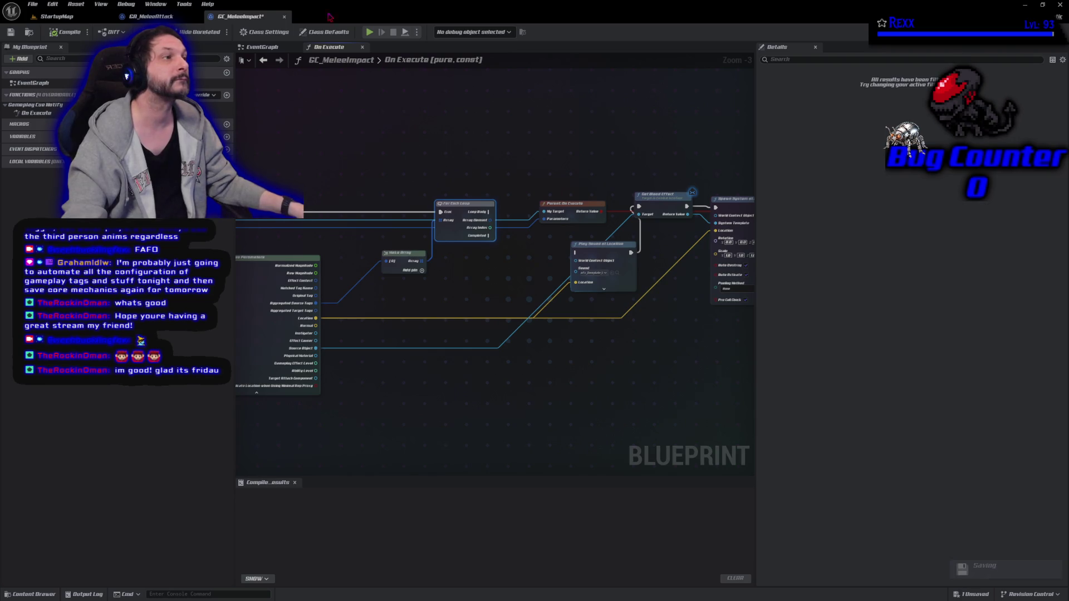
mouse_move(381, 149)
mouse_down()
mouse_move(489, 179)
mouse_move(453, 150)
mouse_up()
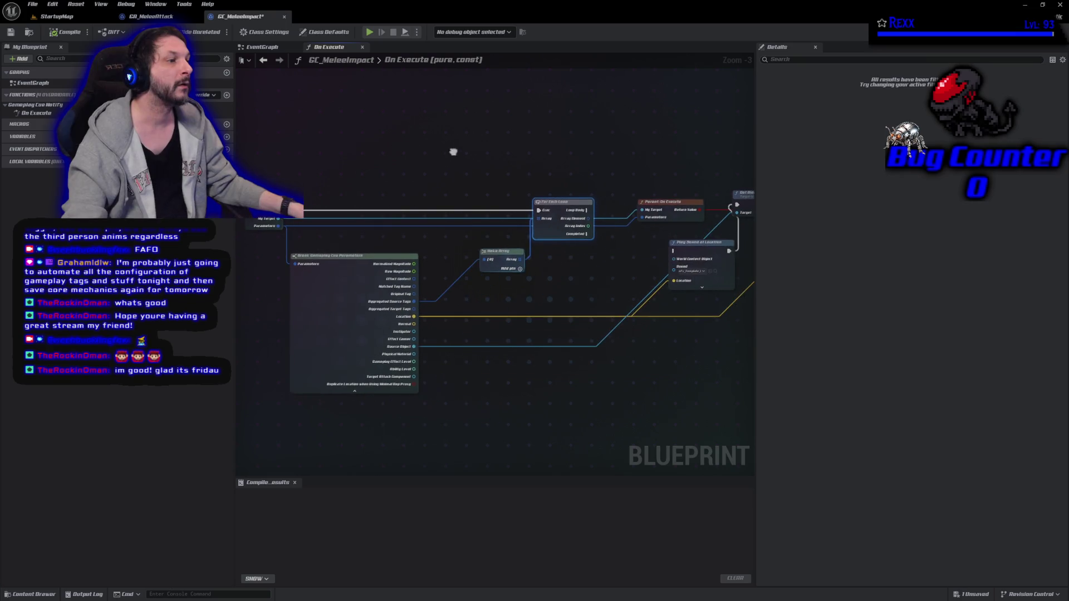
- Add a Get Tagged Montage by Tag node via 'gettagg' and place it above the loop
right_click(381, 143)
text(get)
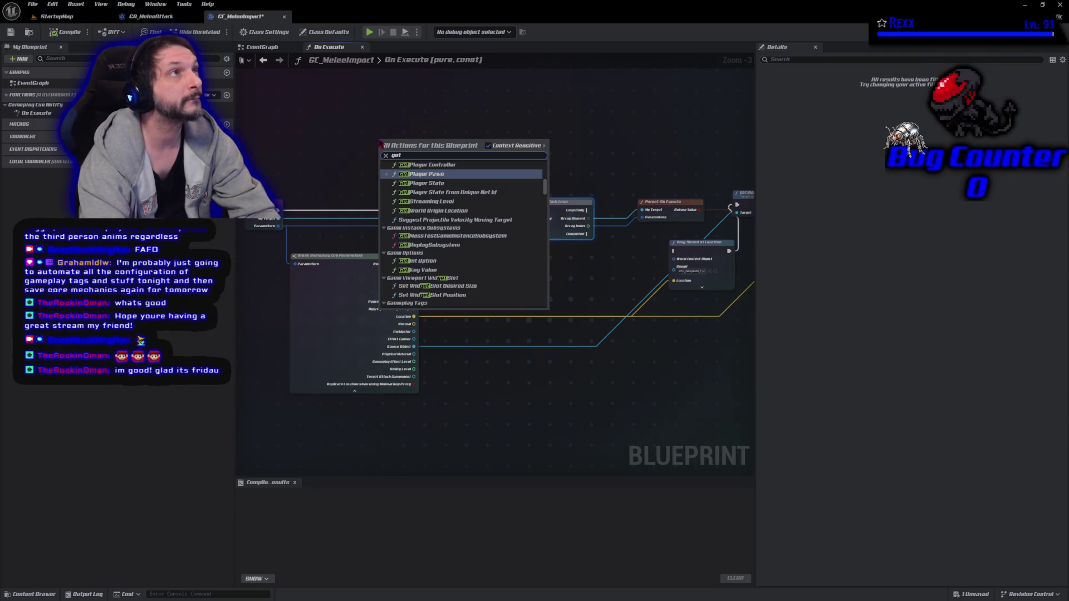
text(tagg)
key(Return)
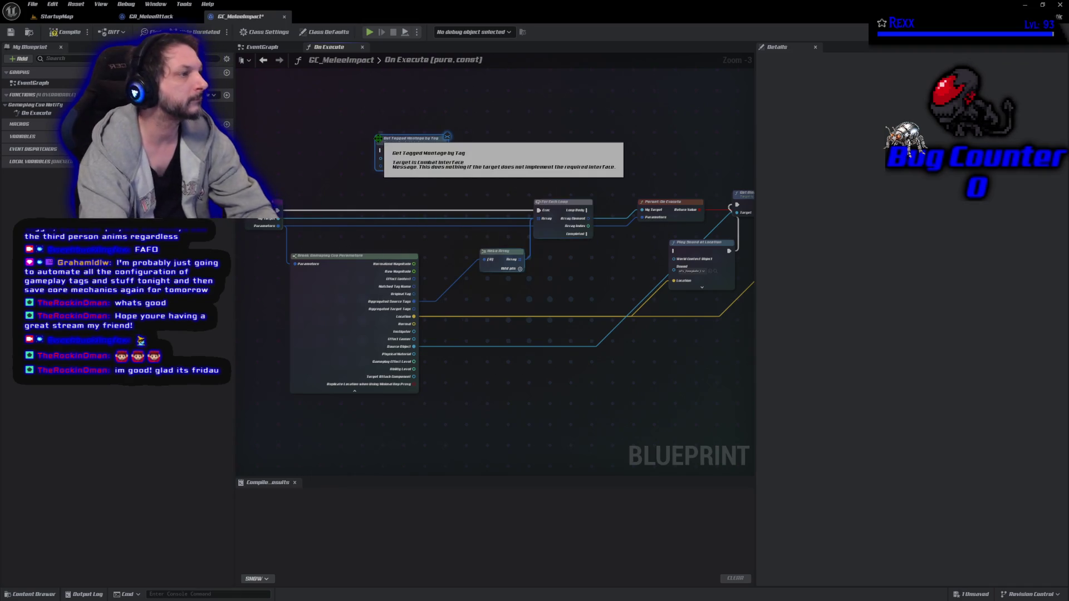
mouse_move(407, 151)
mouse_down()
mouse_move(426, 166)
mouse_move(537, 174)
mouse_move(416, 173)
mouse_up()
drag(386, 132, 461, 138)
scroll(461, 137, up, 3)
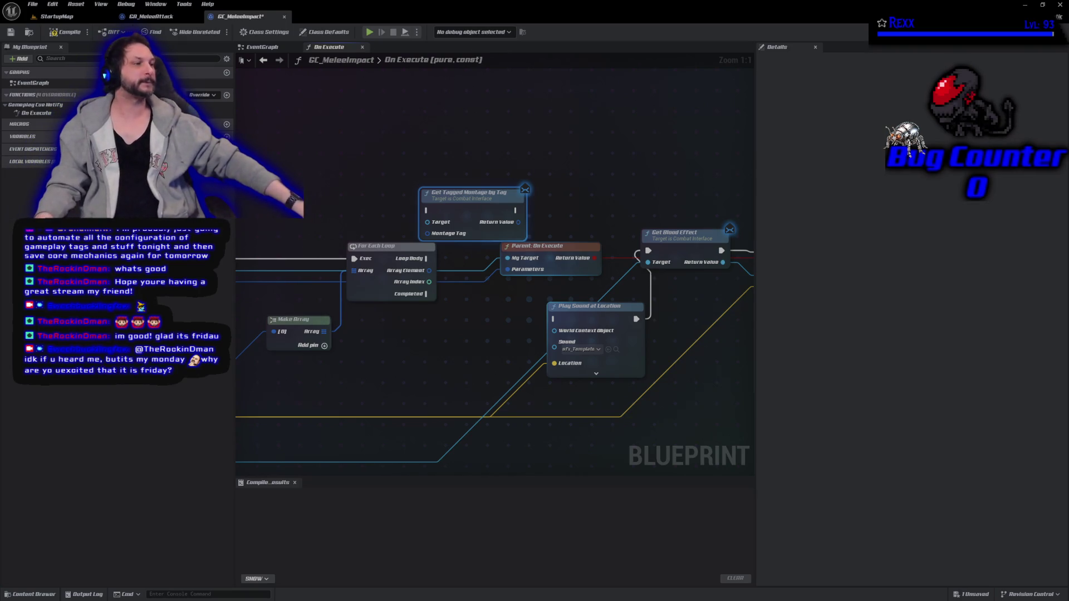
- Raise the Get Tagged Montage by Tag node slightly and pan the graph
drag(473, 194, 474, 174)
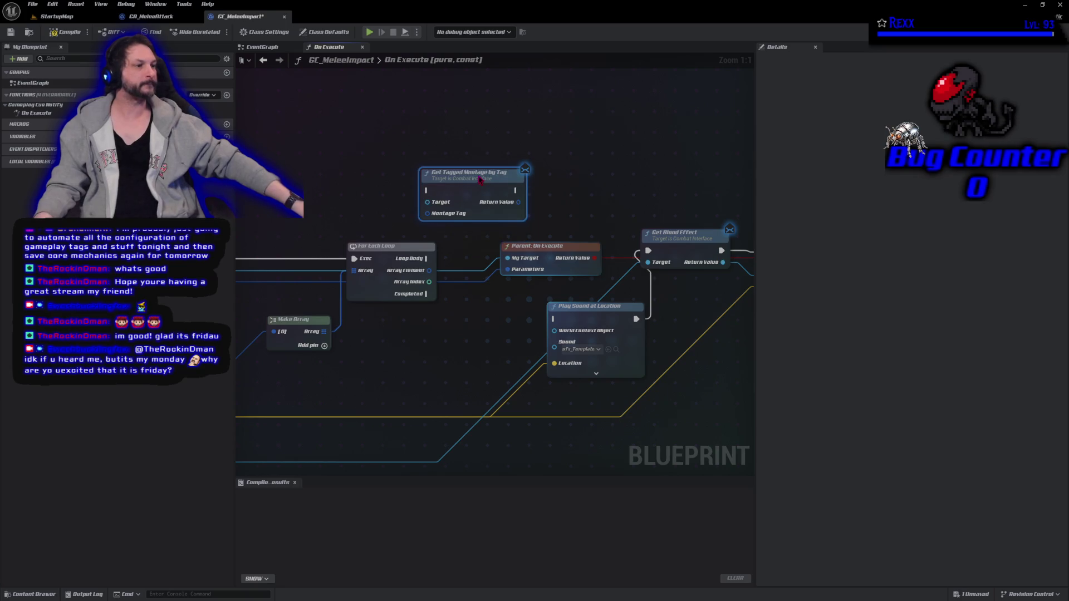
drag(373, 245, 416, 255)
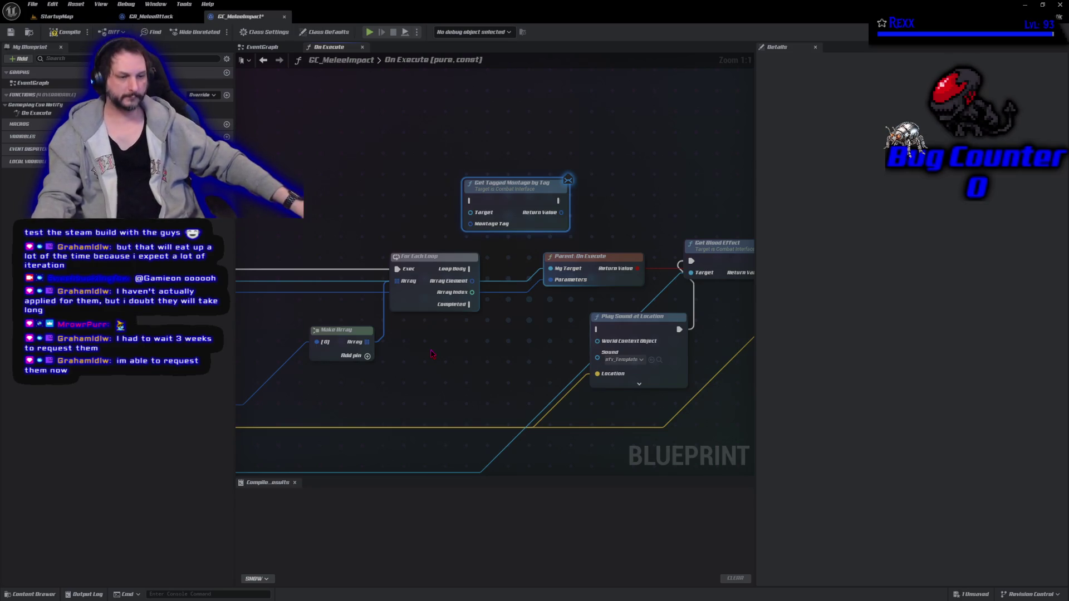
click(446, 369)
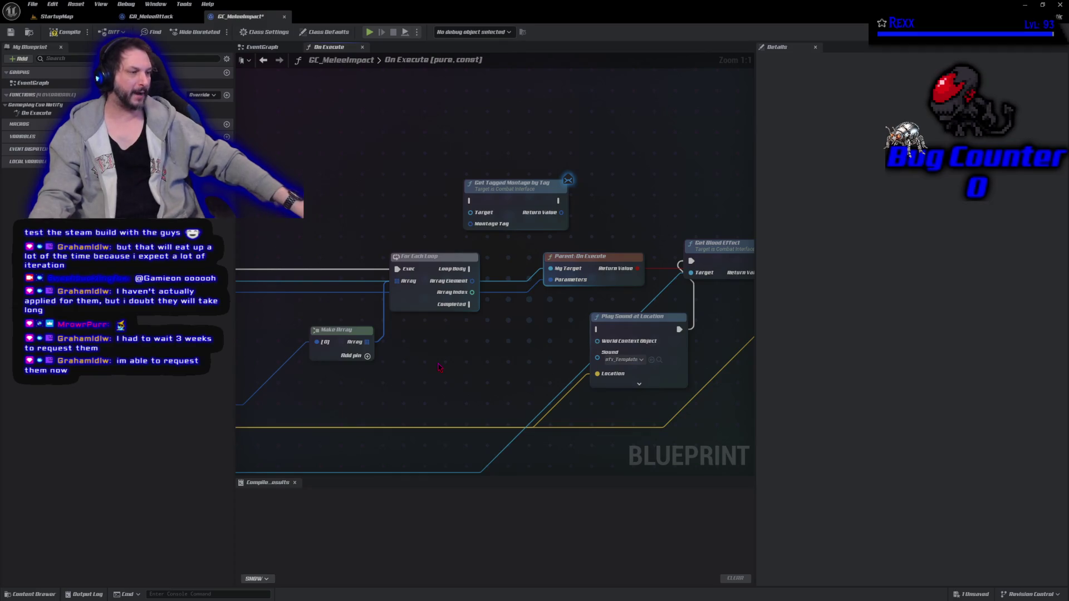
drag(444, 365, 423, 361)
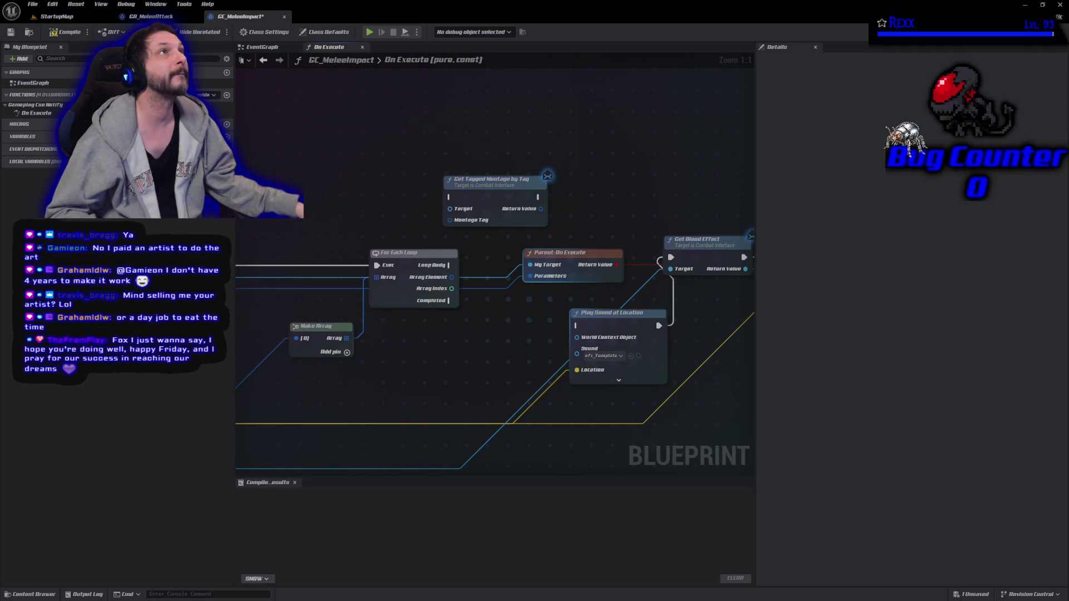
- Pull a Break Gameplay Tag Container node off Aggregated Source Tags, placed beneath Make Array
mouse_move(431, 348)
mouse_down()
mouse_move(529, 263)
mouse_move(572, 266)
mouse_move(563, 268)
mouse_up()
drag(352, 322, 458, 323)
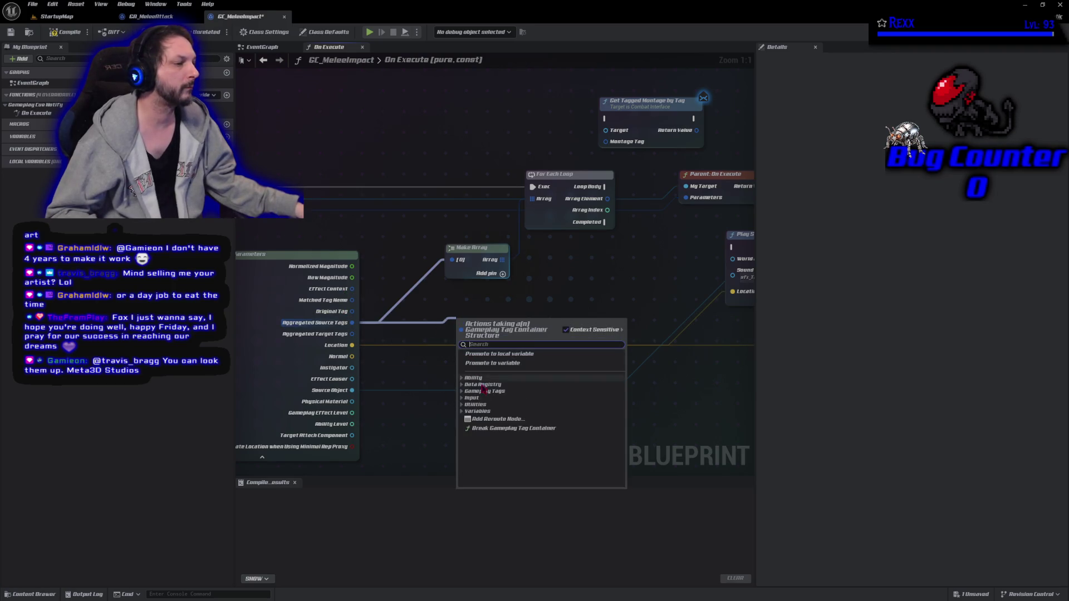
click(496, 428)
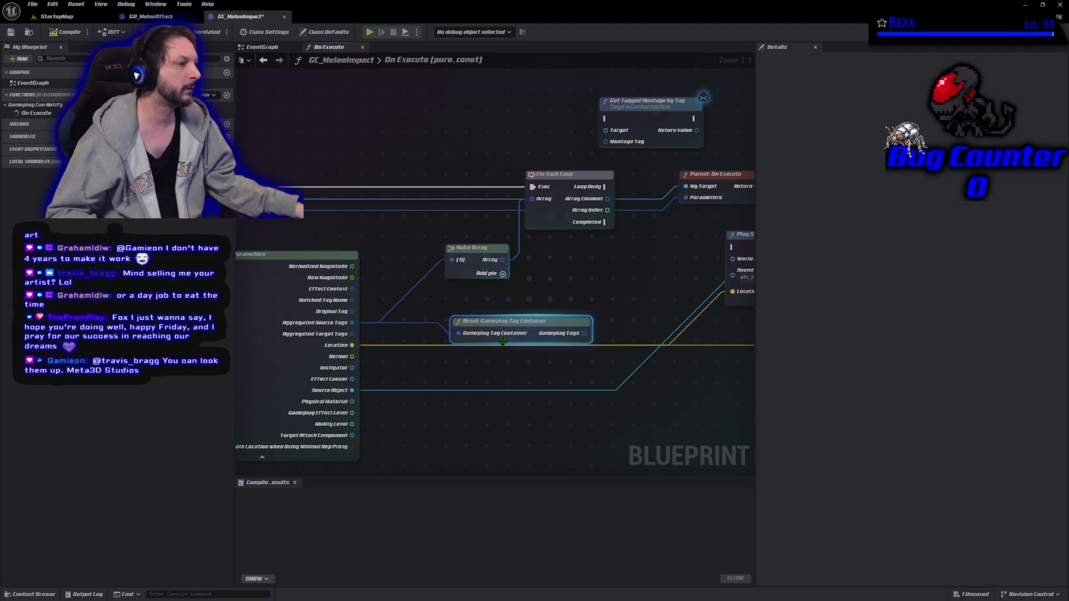
drag(500, 322, 493, 301)
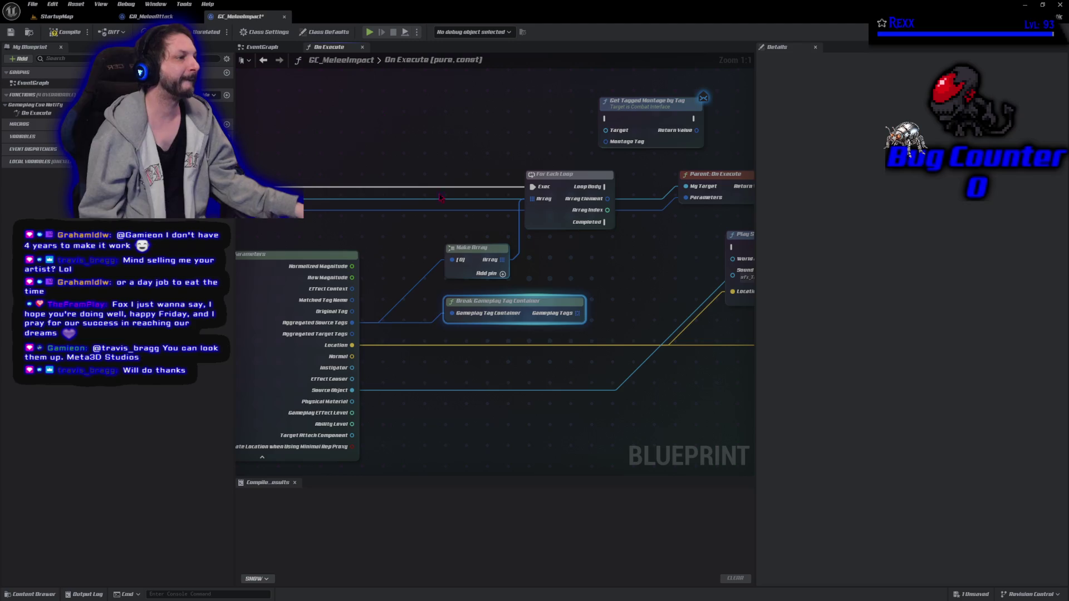
click(558, 222)
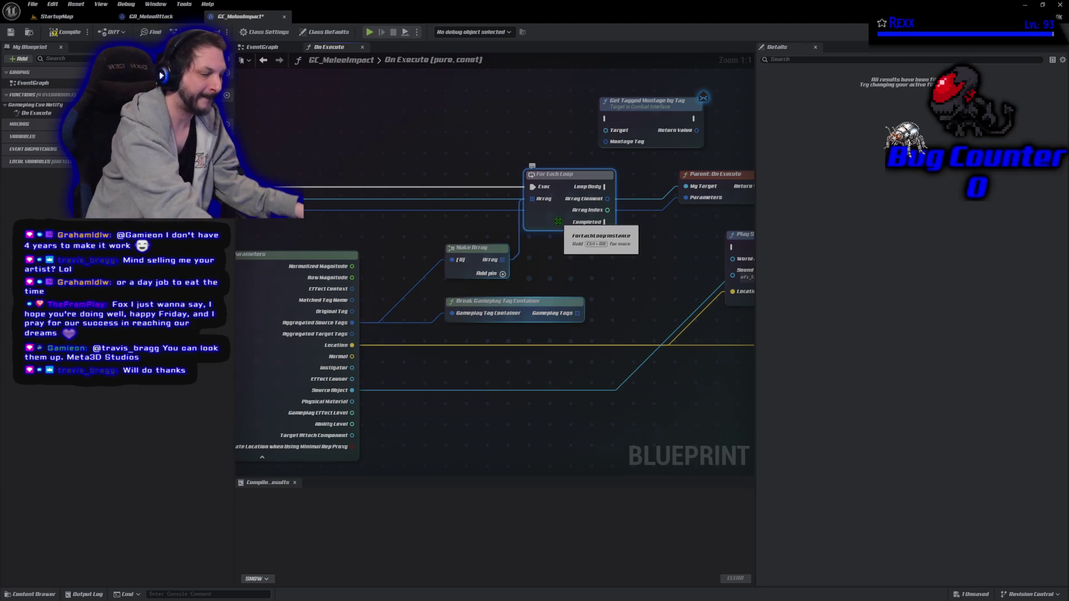
- Delete Make Array and the old loop, then add a For Each Loop over Gameplay Tags
mouse_move(400, 153)
mouse_down()
mouse_move(501, 260)
mouse_move(542, 262)
mouse_up()
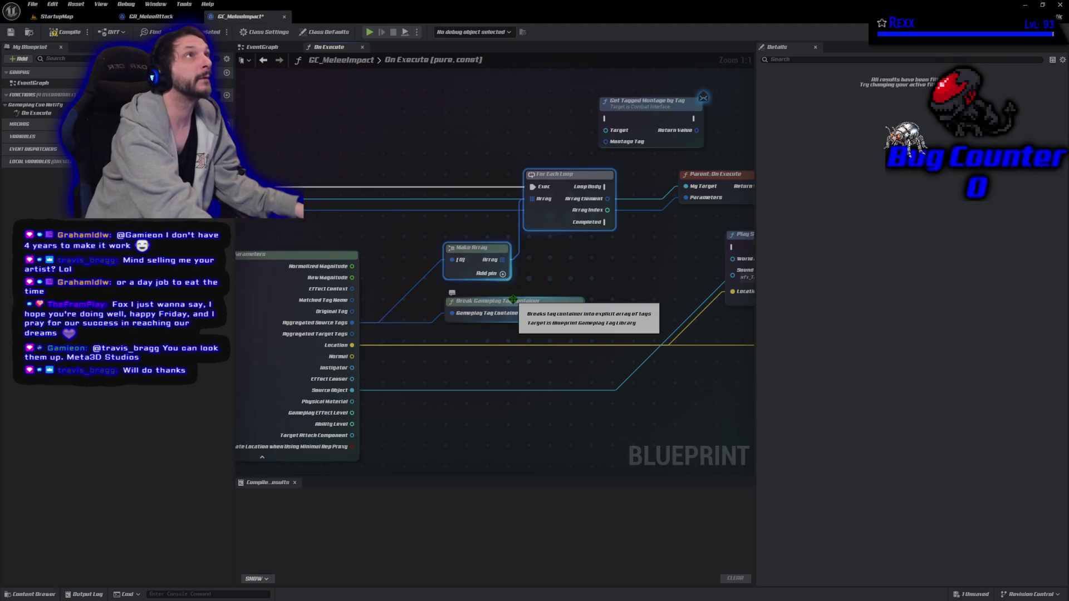
key(Delete)
drag(578, 313, 584, 255)
text(for each)
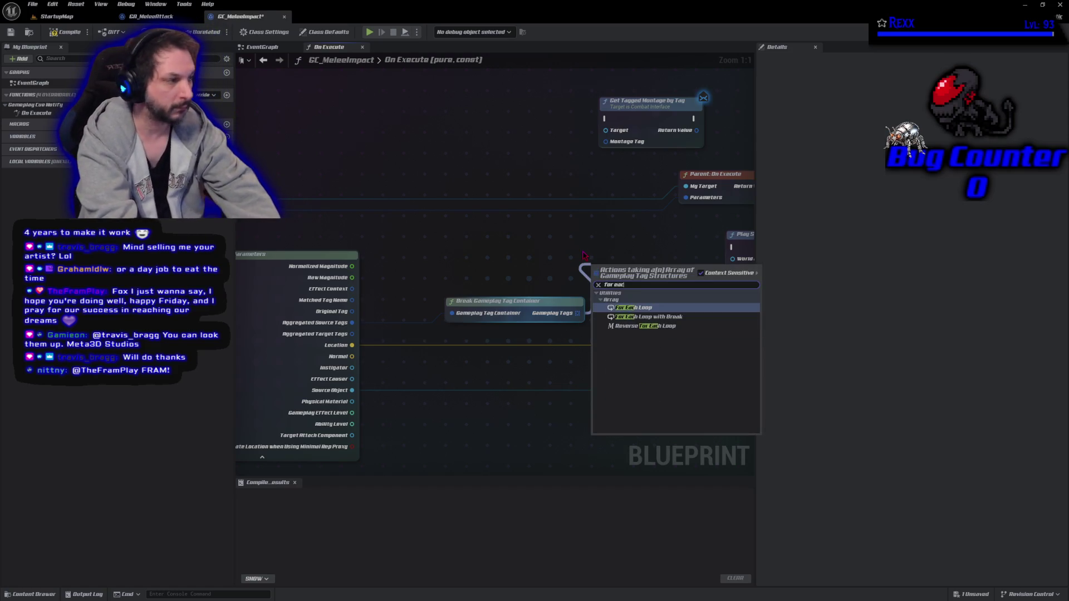
key(Return)
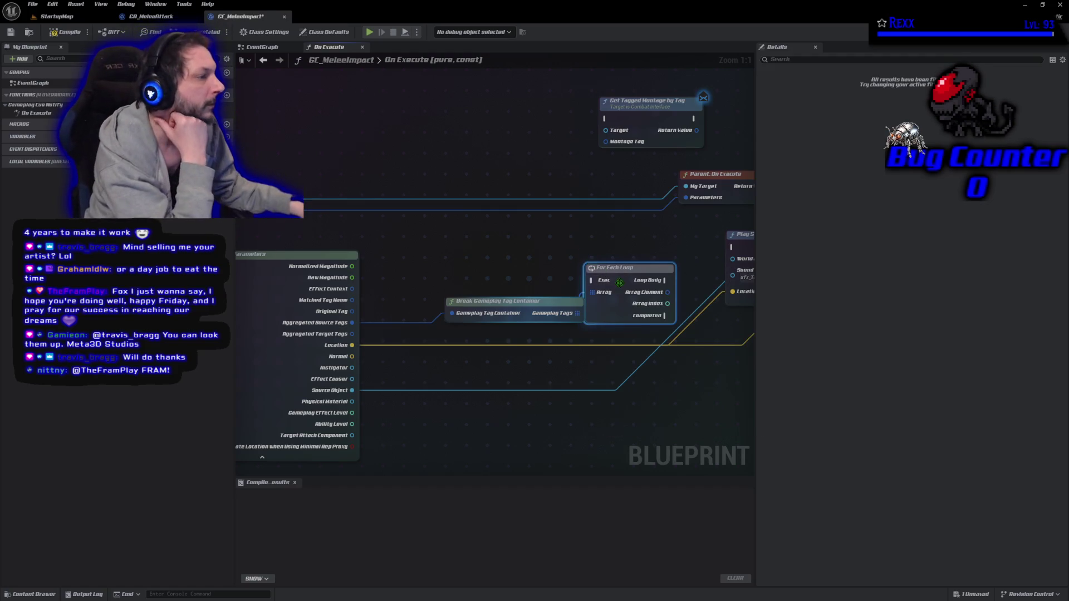
mouse_move(626, 271)
mouse_down()
mouse_move(604, 225)
mouse_move(633, 224)
mouse_up()
drag(517, 305, 442, 319)
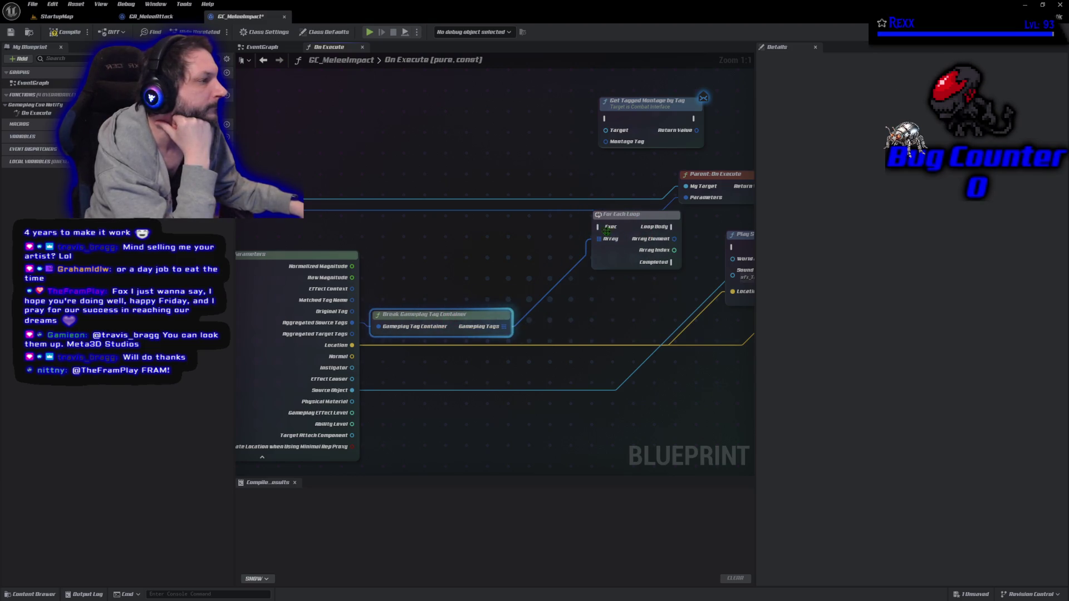
drag(632, 219, 564, 218)
mouse_move(468, 250)
mouse_down()
mouse_move(664, 258)
mouse_move(593, 239)
mouse_up()
- Wire On Execute into the loop, Array Element to Montage Tag, and Loop Body to Get Tagged Montage
mouse_move(266, 172)
mouse_down()
mouse_move(412, 202)
mouse_move(635, 228)
mouse_move(656, 221)
mouse_move(661, 164)
mouse_move(497, 232)
mouse_move(527, 220)
mouse_move(544, 132)
mouse_up()
mouse_move(603, 178)
mouse_down()
mouse_move(480, 199)
mouse_move(547, 209)
mouse_move(684, 257)
mouse_up()
mouse_move(686, 332)
mouse_down()
mouse_move(566, 336)
mouse_move(483, 356)
mouse_up()
mouse_move(473, 275)
mouse_down()
mouse_move(435, 102)
mouse_move(520, 128)
mouse_up()
mouse_move(358, 164)
mouse_down()
mouse_move(549, 188)
mouse_move(562, 176)
mouse_up()
drag(466, 154, 496, 201)
drag(405, 234, 452, 212)
drag(454, 320, 408, 274)
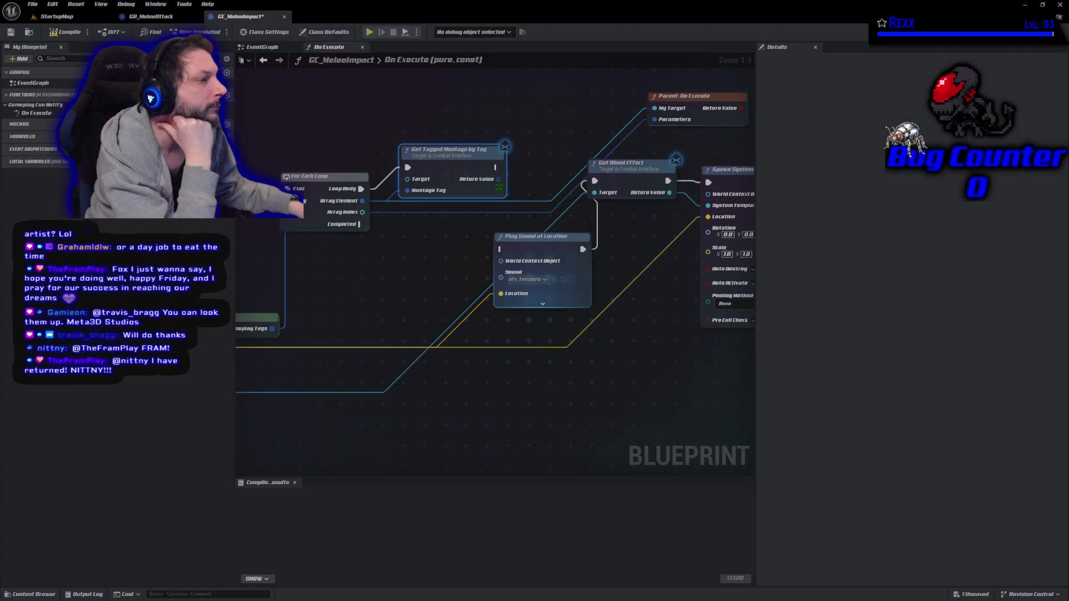
drag(451, 248, 343, 278)
- Add a Break Tagged Montage node fed by Get Tagged Montage by Tag's Return Value
scroll(342, 279, down, 7)
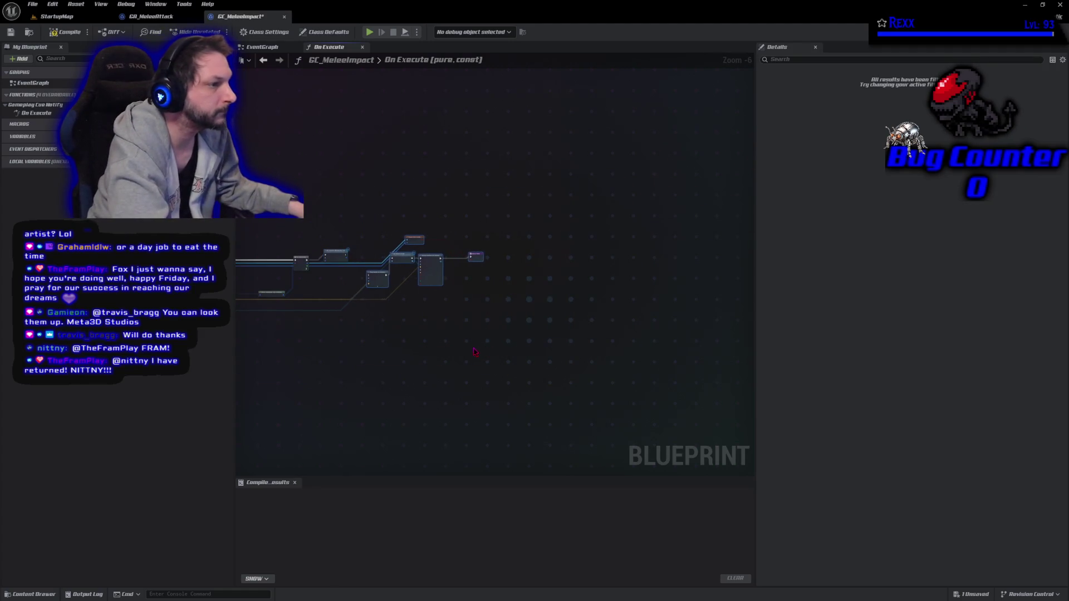
scroll(361, 304, up, 5)
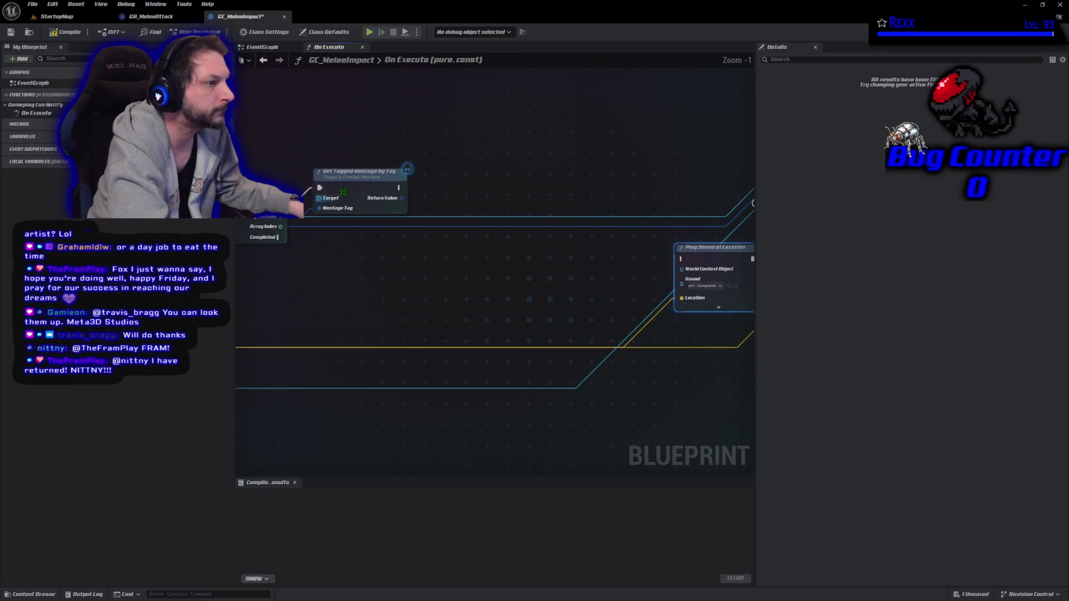
mouse_move(400, 215)
mouse_down()
mouse_move(440, 222)
mouse_move(445, 211)
mouse_move(450, 275)
mouse_up()
click(480, 292)
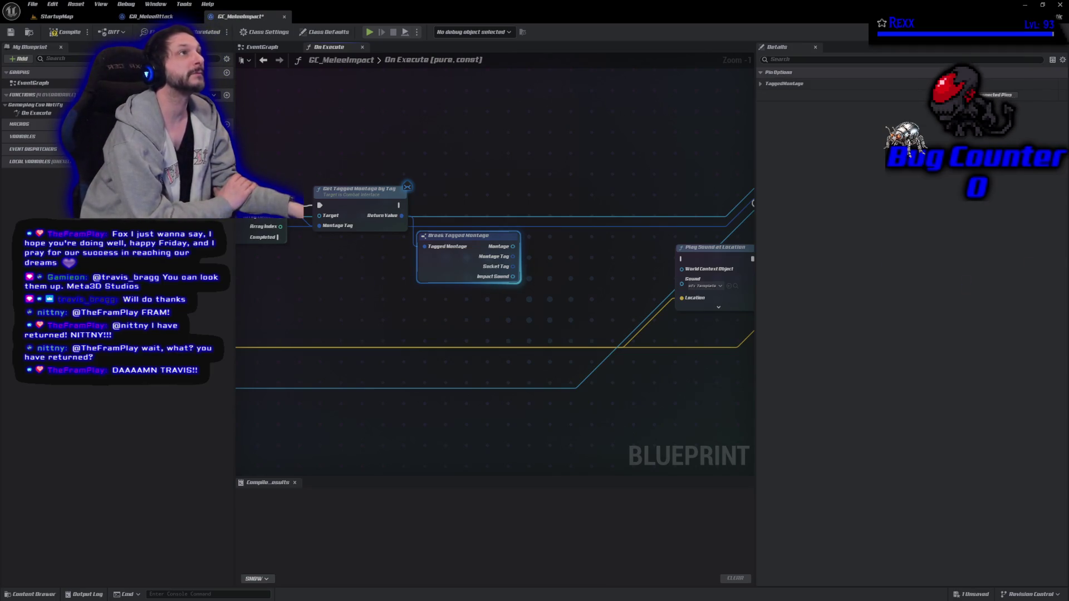
mouse_move(362, 307)
mouse_down()
mouse_move(406, 286)
mouse_move(332, 265)
mouse_move(496, 275)
mouse_up()
scroll(389, 268, down, 1)
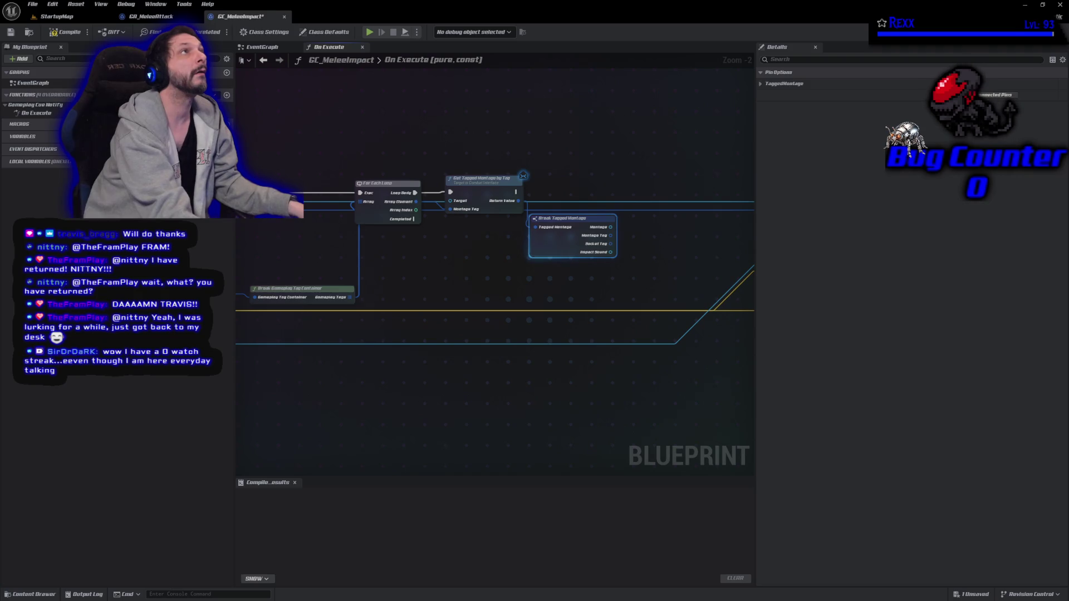
mouse_move(644, 269)
mouse_down()
mouse_move(690, 241)
mouse_move(372, 239)
mouse_move(452, 263)
mouse_move(543, 270)
mouse_move(589, 256)
mouse_up()
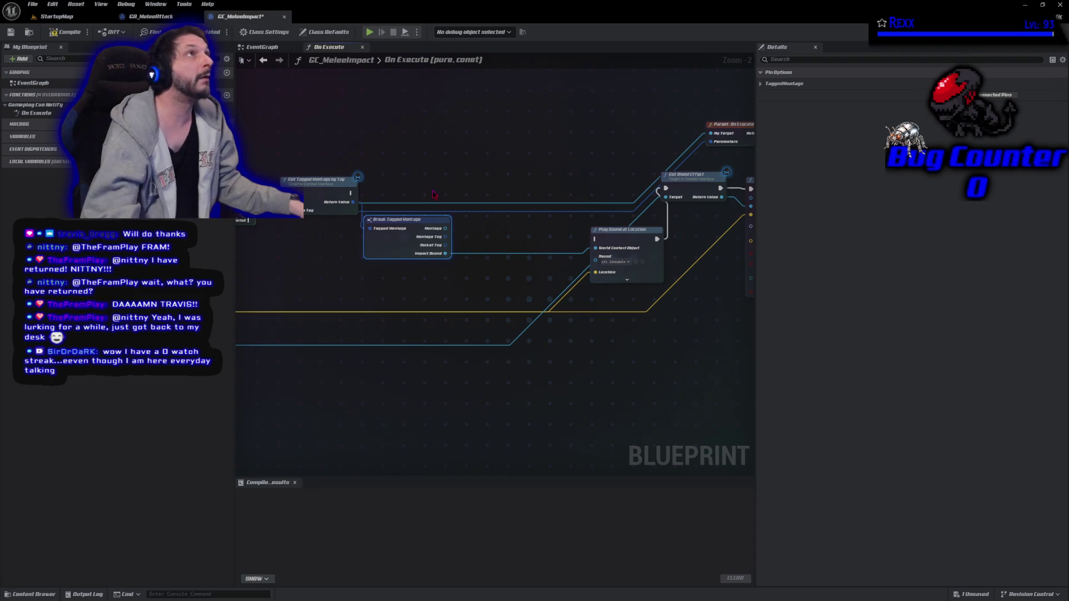
- Run Play Sound at Location after Get Tagged Montage by Tag, aligning Get Blood Effect and adjusting the Impact Sound wire
mouse_move(351, 193)
mouse_down()
mouse_move(601, 206)
mouse_move(594, 239)
mouse_move(585, 193)
mouse_up()
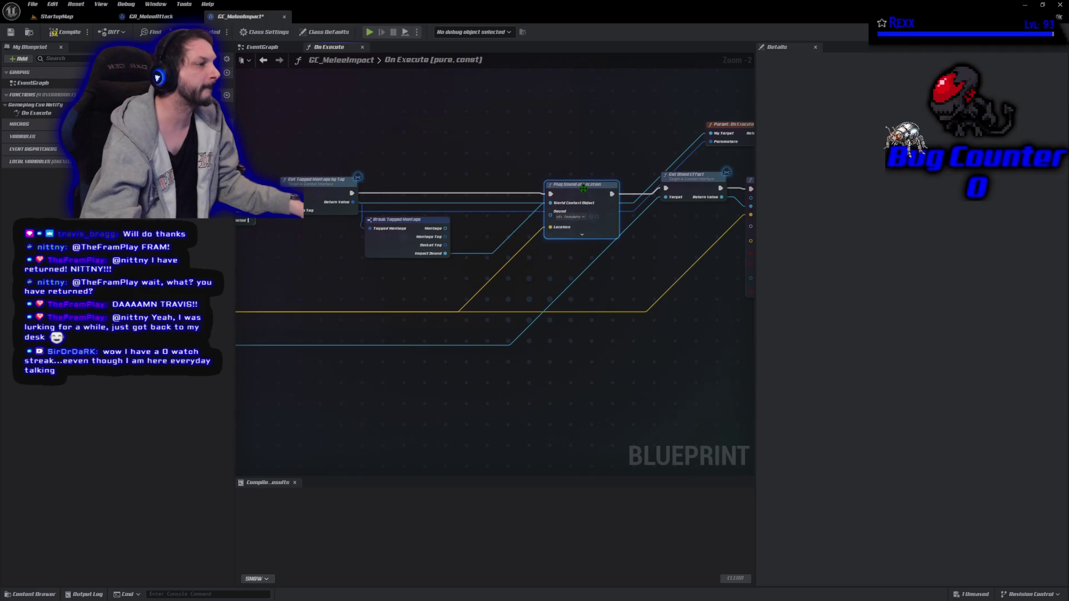
drag(688, 183, 689, 190)
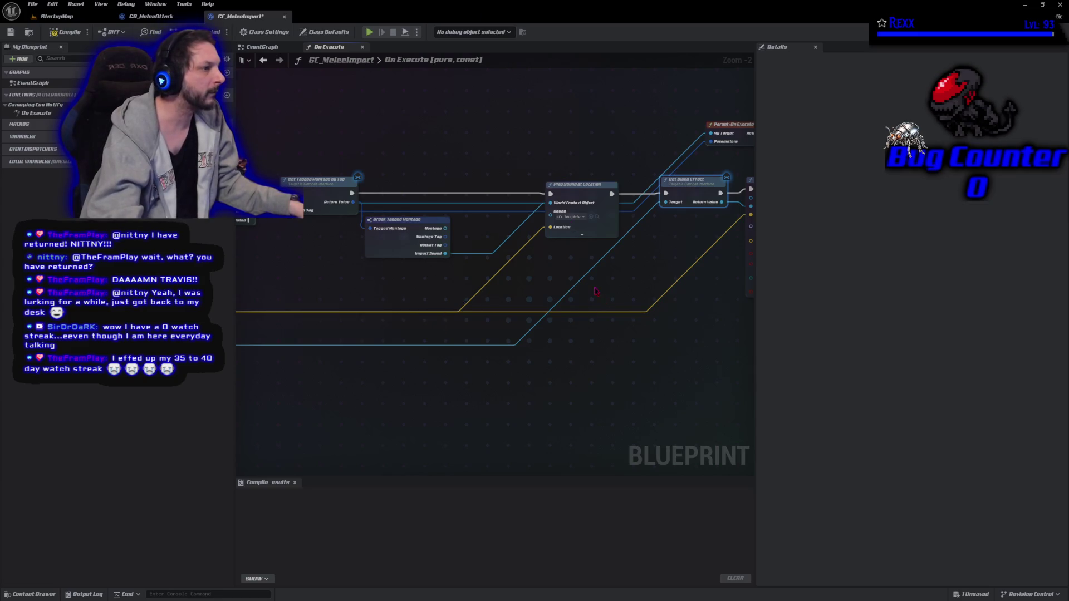
click(550, 203)
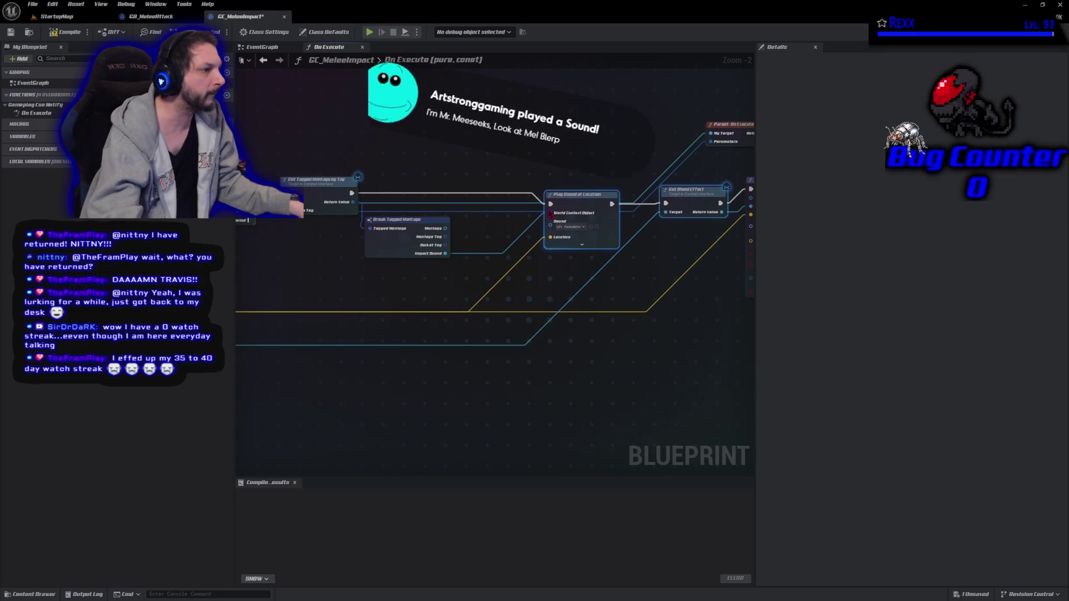
mouse_move(550, 211)
mouse_down()
mouse_move(517, 239)
mouse_move(550, 211)
mouse_up()
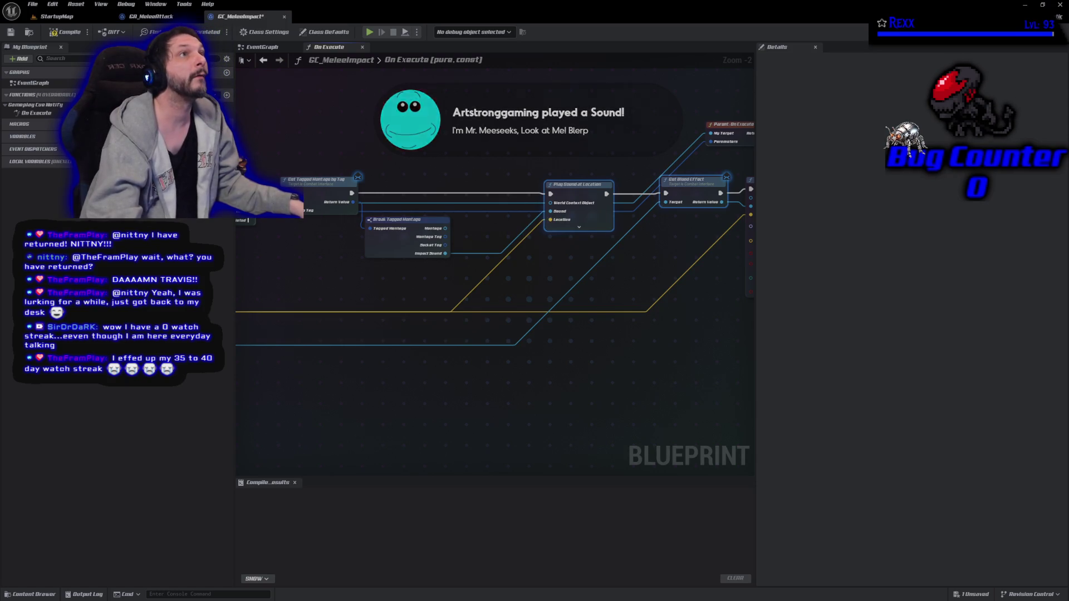
- Connect Effect Causer to Play Sound at Location's World Context Object and compile
drag(367, 286, 578, 266)
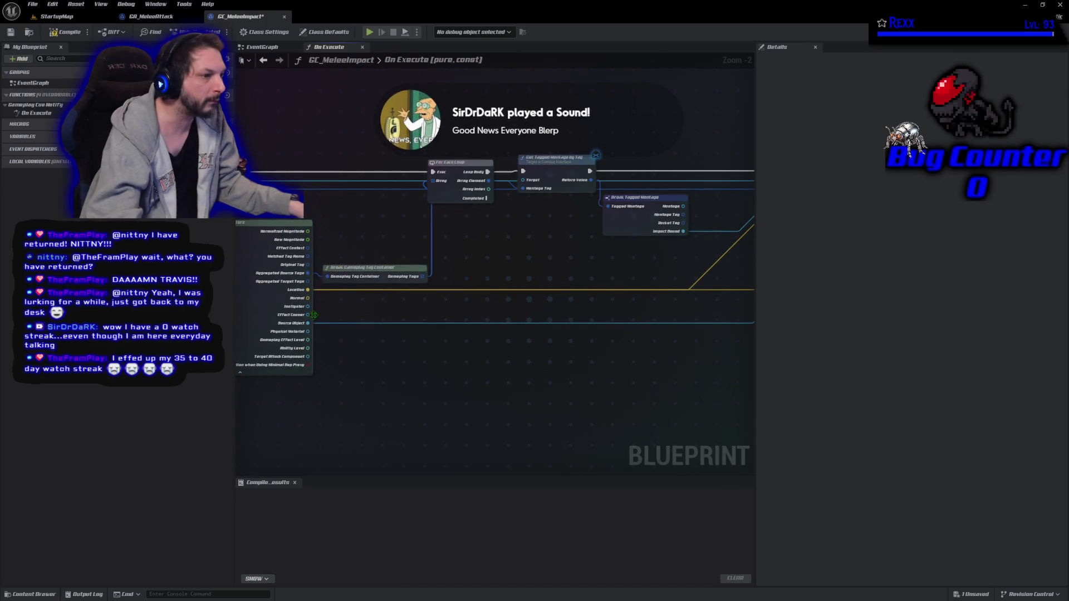
mouse_move(309, 316)
mouse_down()
mouse_move(776, 256)
mouse_move(615, 185)
mouse_up()
key(F7)
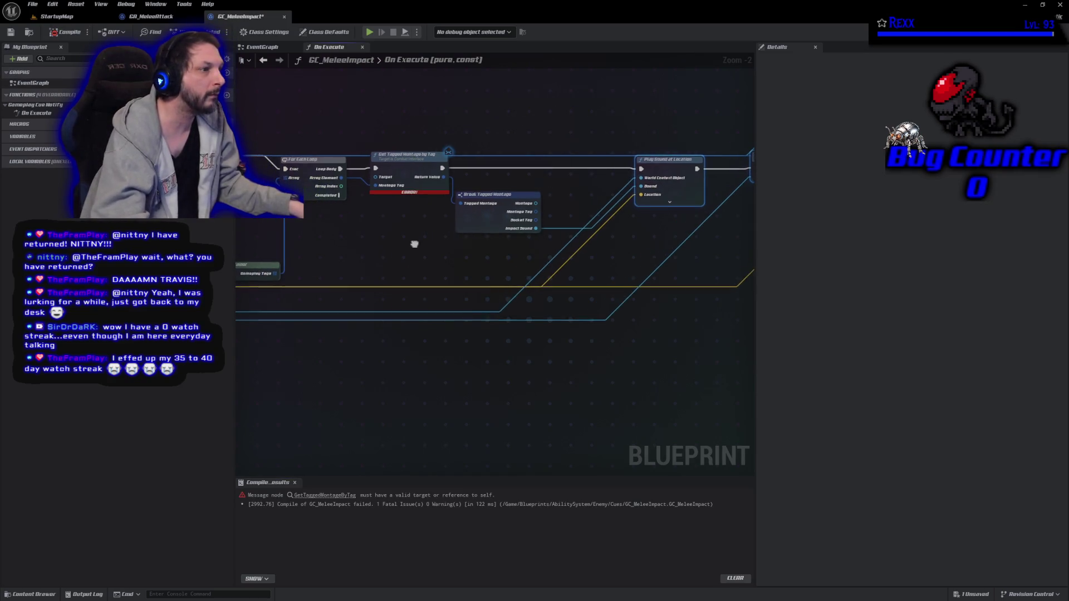
- Inspect the left-hand graph nodes after the failed compile, then switch to the Pando browser page
drag(345, 286, 375, 281)
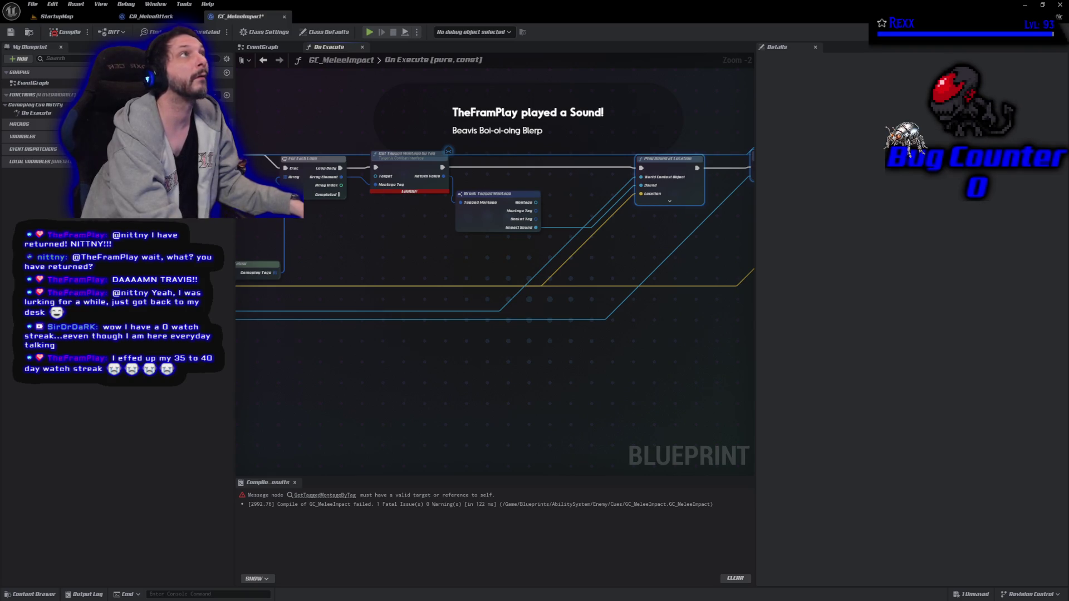
mouse_move(208, 304)
mouse_down()
mouse_move(363, 320)
mouse_move(384, 334)
mouse_move(607, 343)
mouse_move(718, 304)
mouse_move(595, 279)
mouse_move(696, 198)
mouse_up()
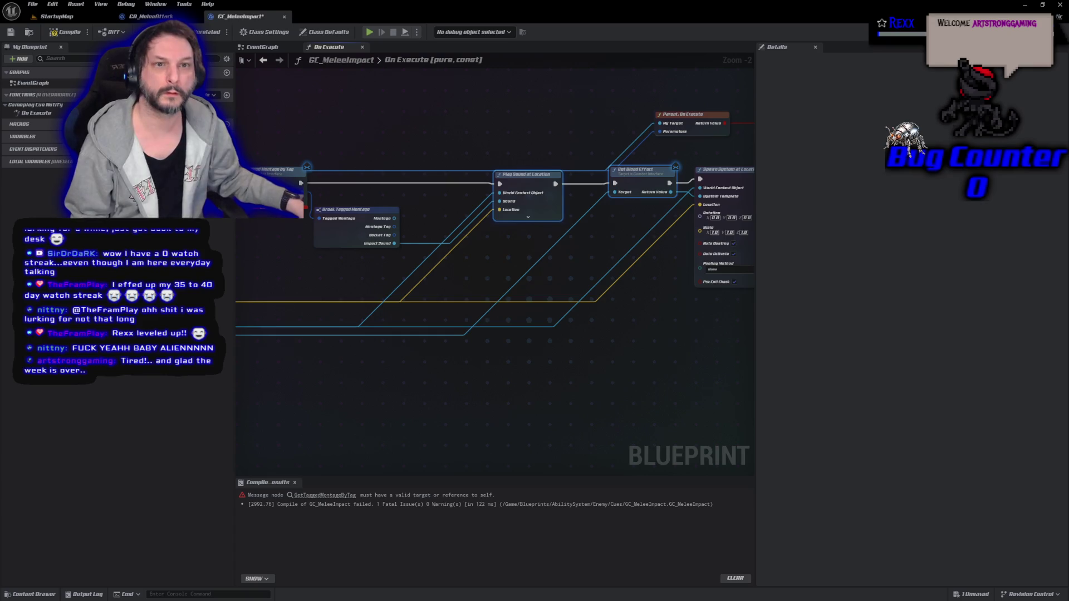
key(alt+Tab)
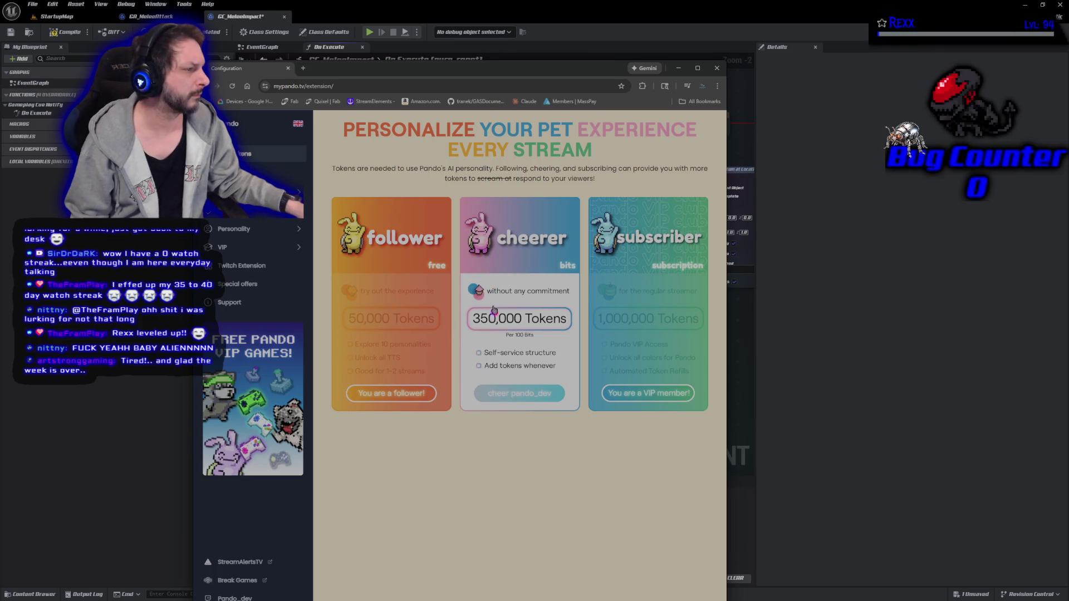
- Show Pando's Pet page and scroll down to the pet colour options
click(299, 192)
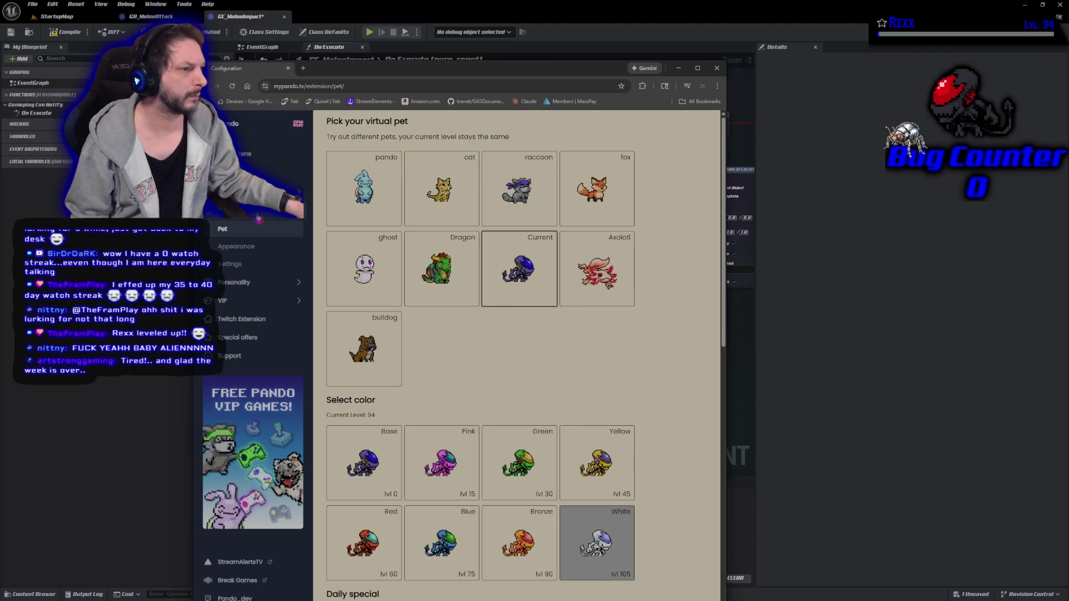
scroll(506, 322, down, 3)
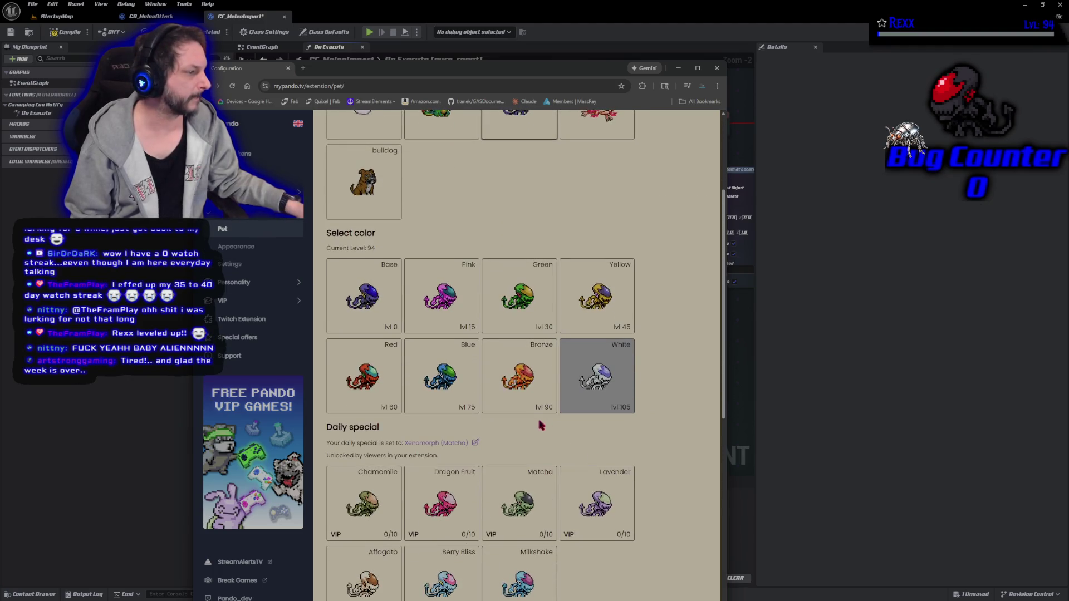